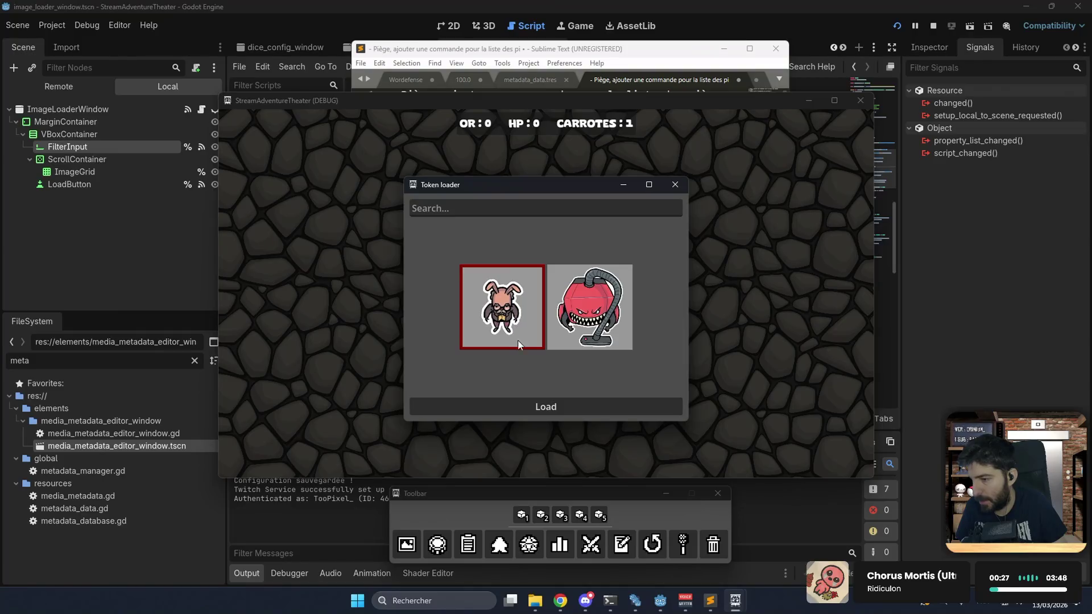
- Load the glasses-wearing bunny token and drag it into position on the stone battlefield
click(537, 407)
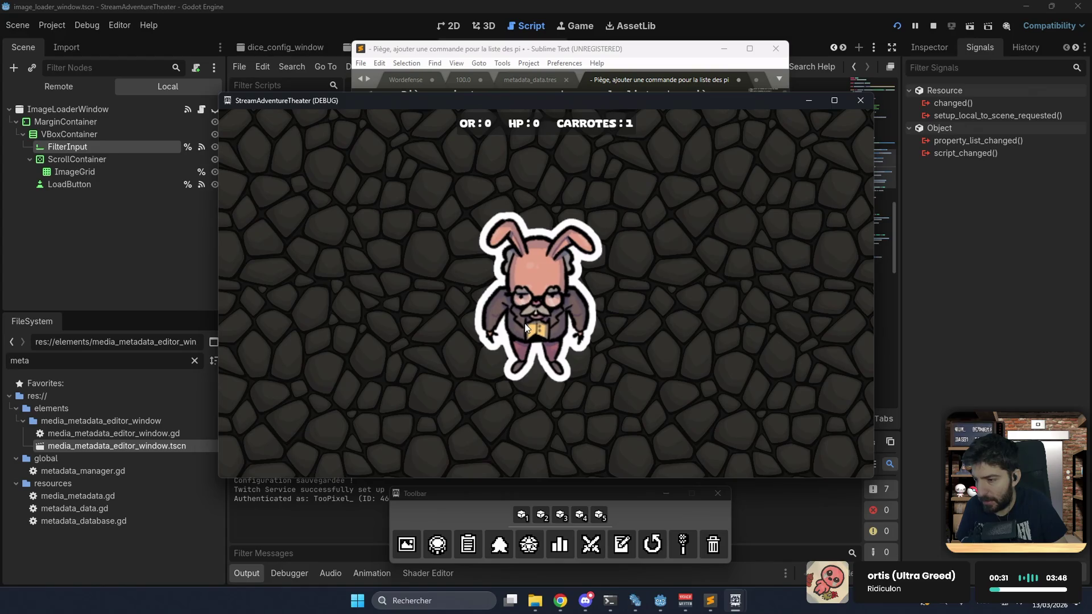
drag(524, 327, 515, 338)
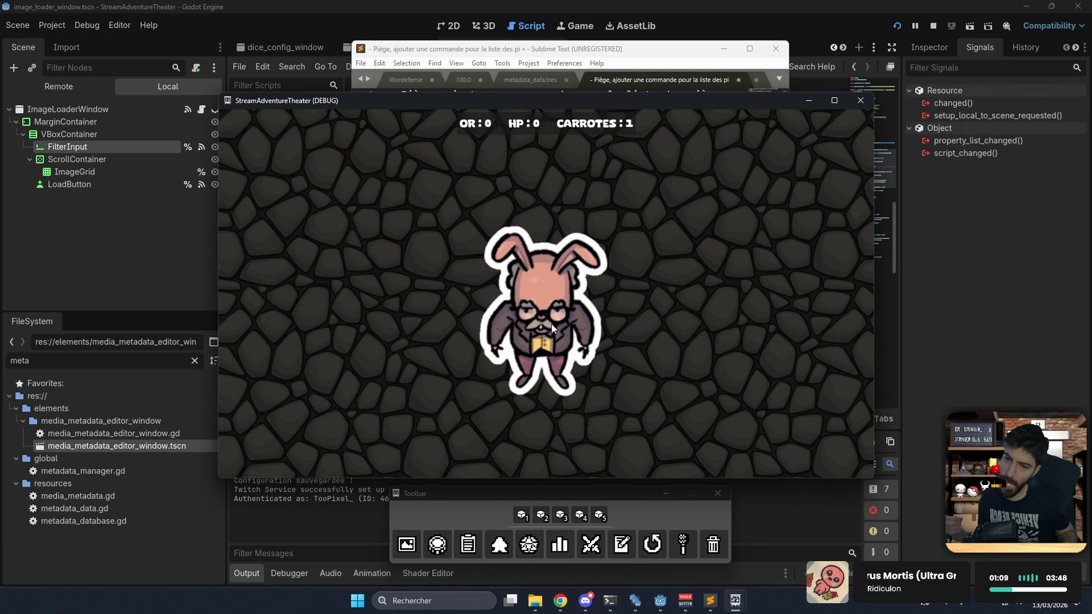
mouse_move(537, 326)
mouse_down()
mouse_move(515, 332)
mouse_move(610, 320)
mouse_move(575, 308)
mouse_up()
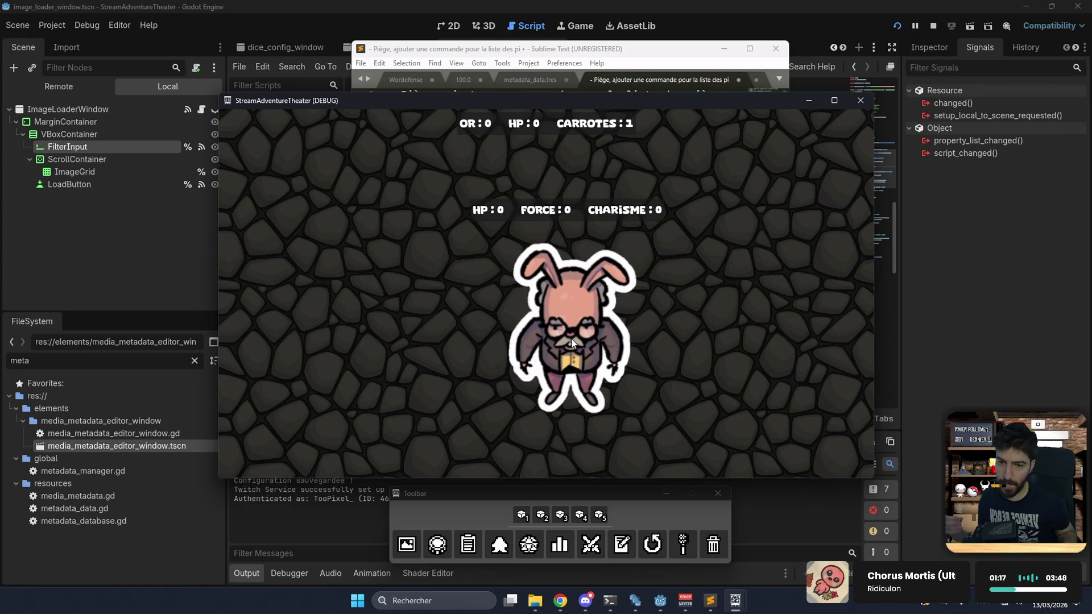
- Reposition the bunny, apply voice input mode to it, and show the Roll History panel
mouse_move(571, 338)
mouse_down()
mouse_move(578, 322)
mouse_move(584, 330)
mouse_up()
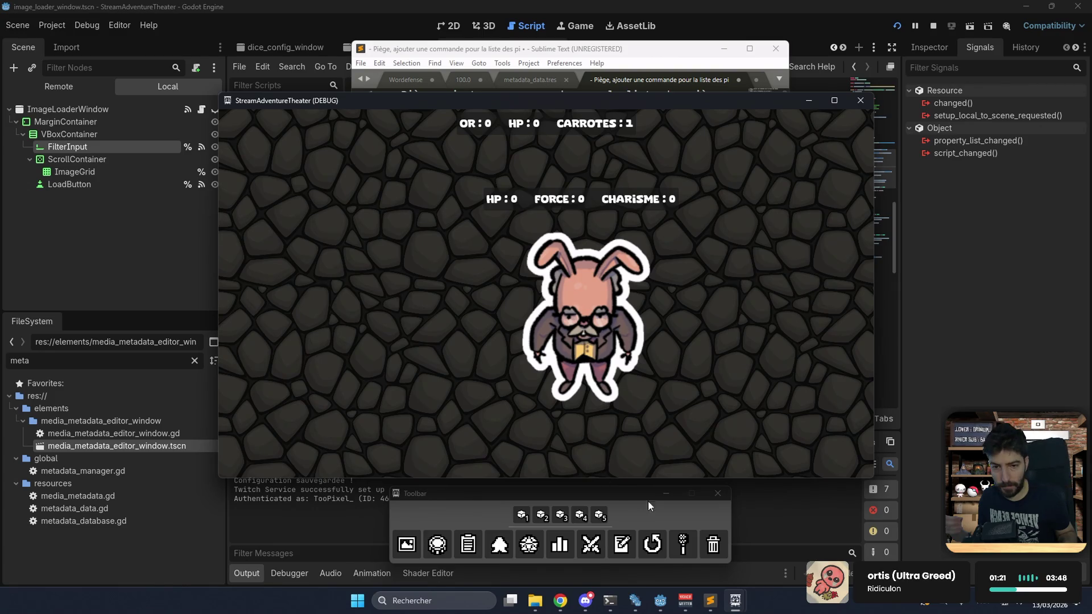
click(677, 549)
click(587, 338)
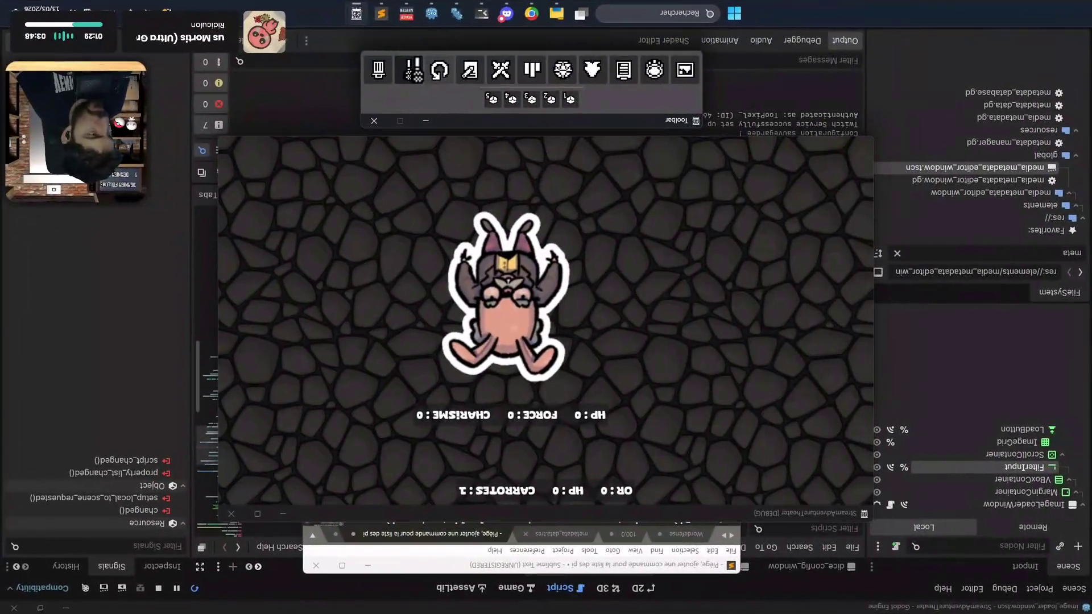
click(414, 71)
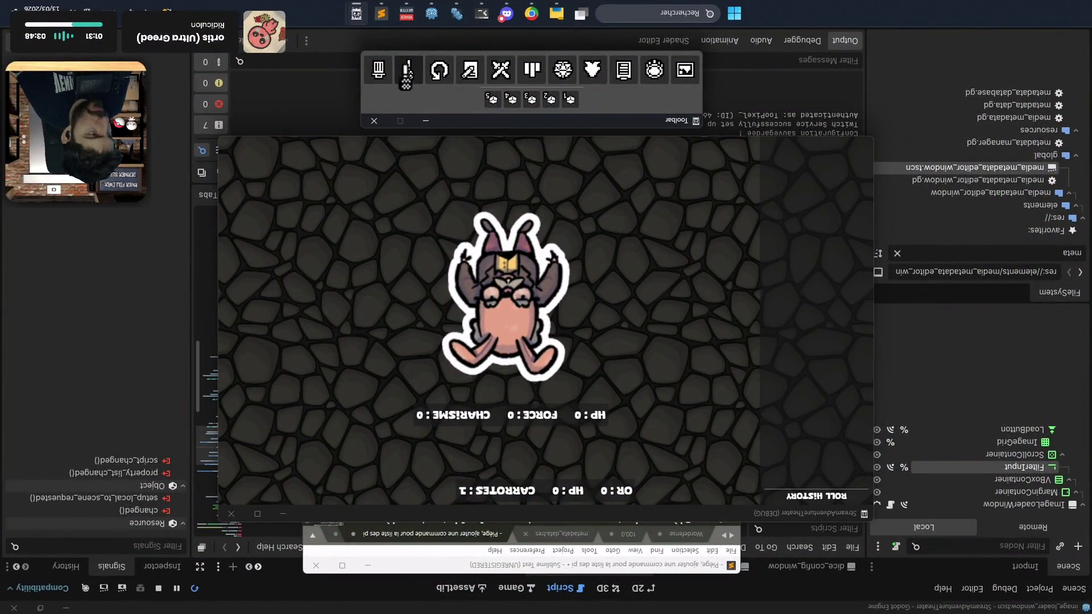
click(526, 263)
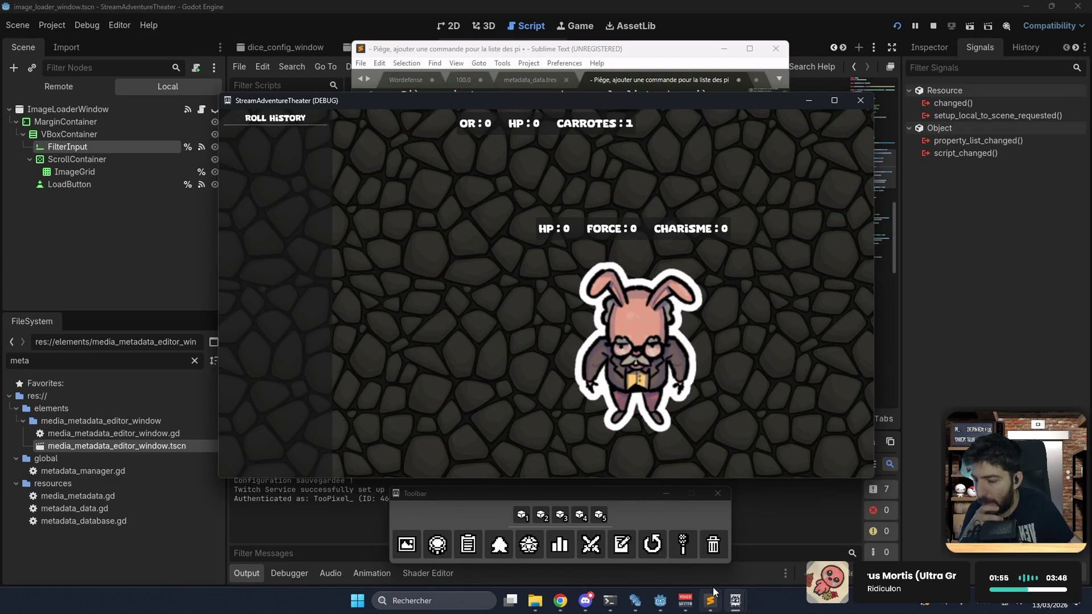
- Add the to-do 'Ajouter un bouton pour toggle les résultats de votes twitch' in Sublime Text
mouse_move(660, 354)
mouse_down()
mouse_move(511, 341)
mouse_move(567, 329)
mouse_up()
click(618, 80)
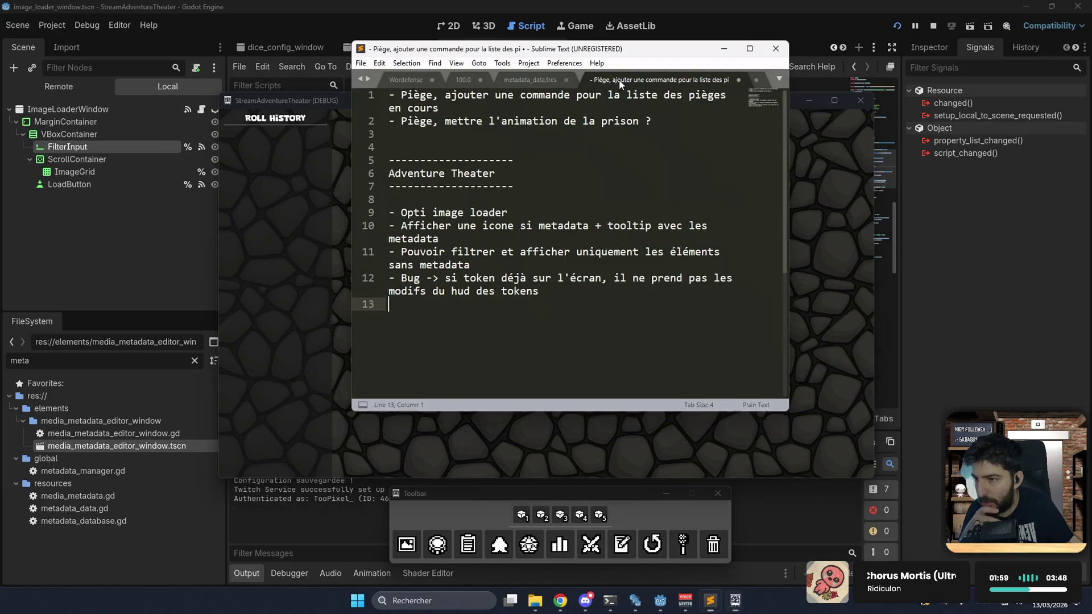
text(-Ajouter un )
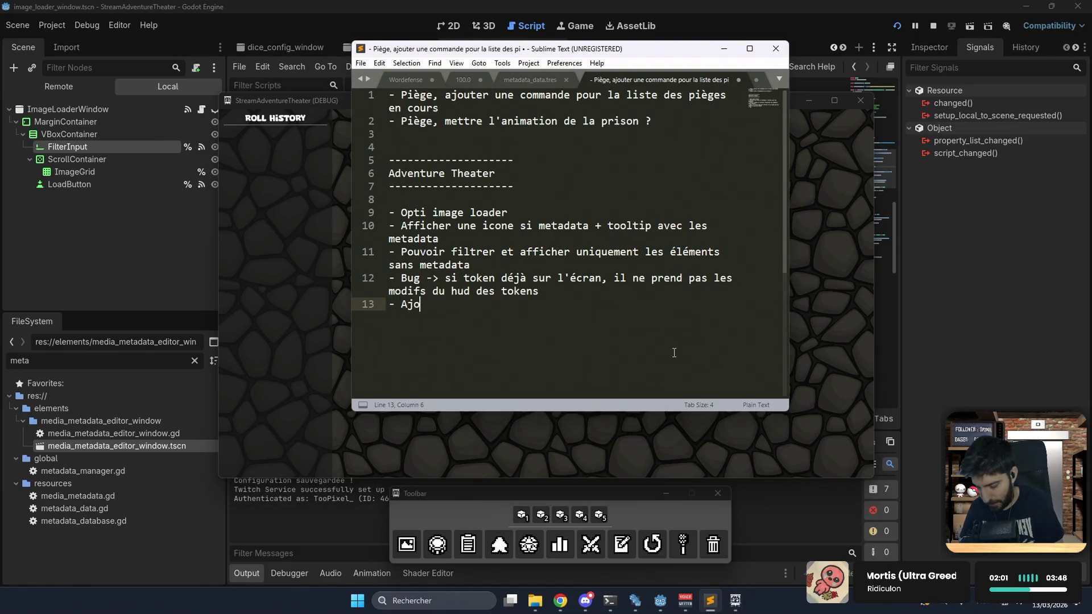
text(bouto)
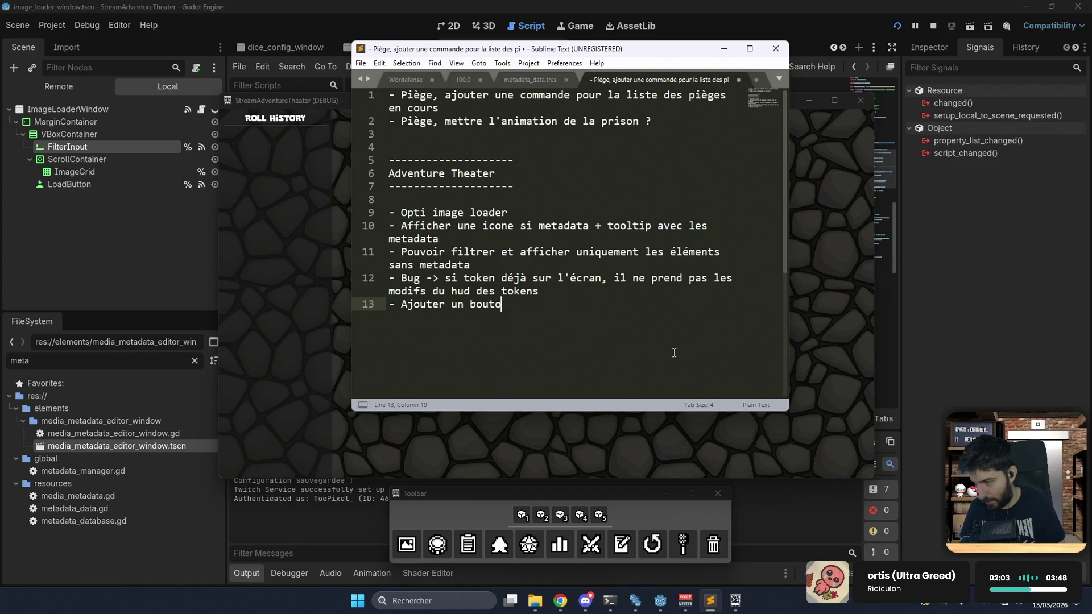
text(n pour toggle )
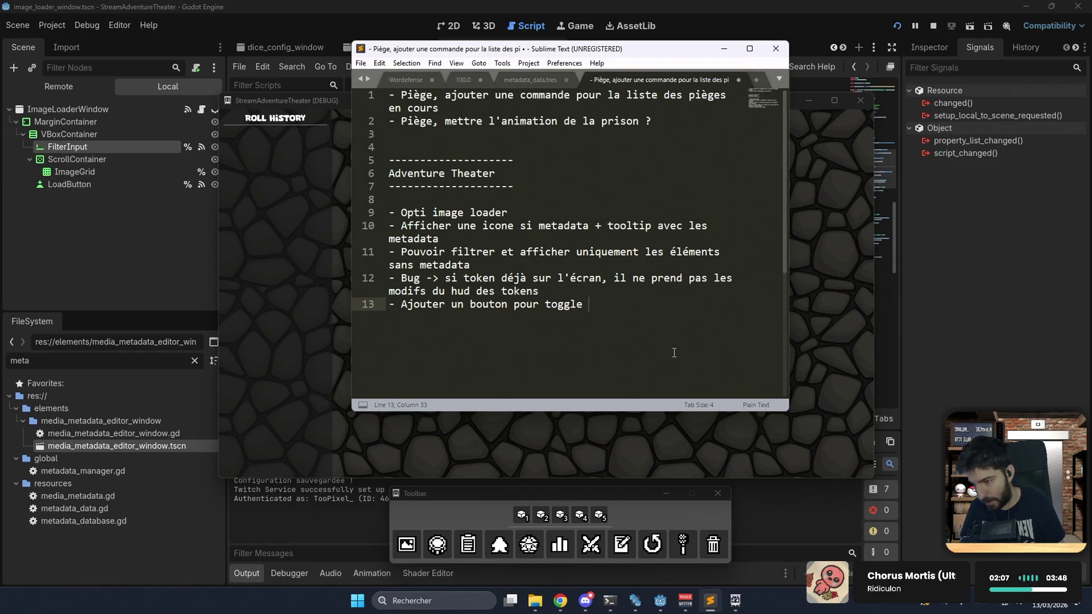
text(les résultats )
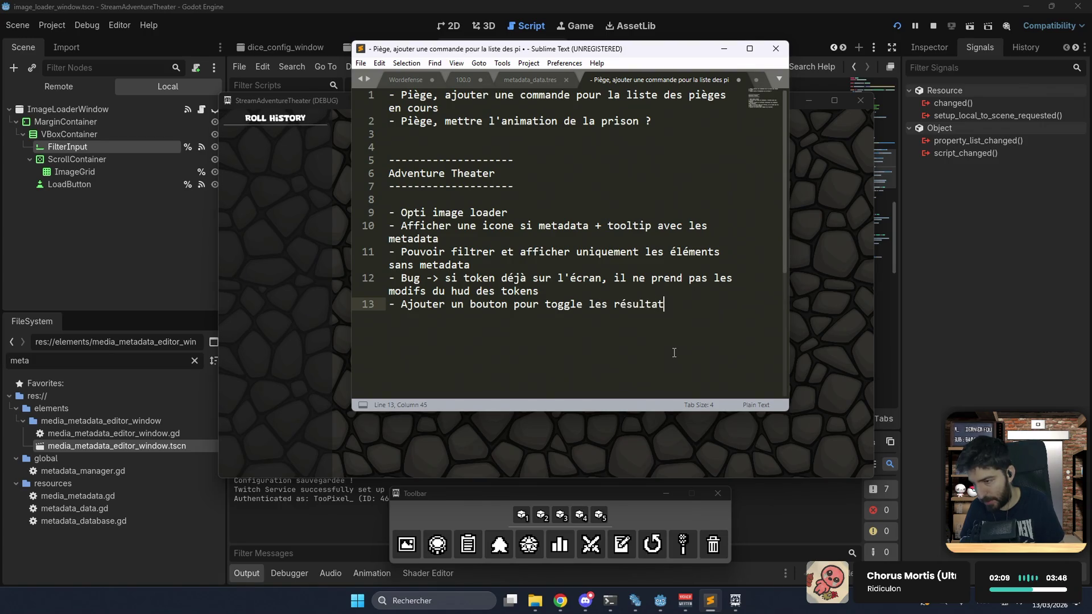
text(de votes t)
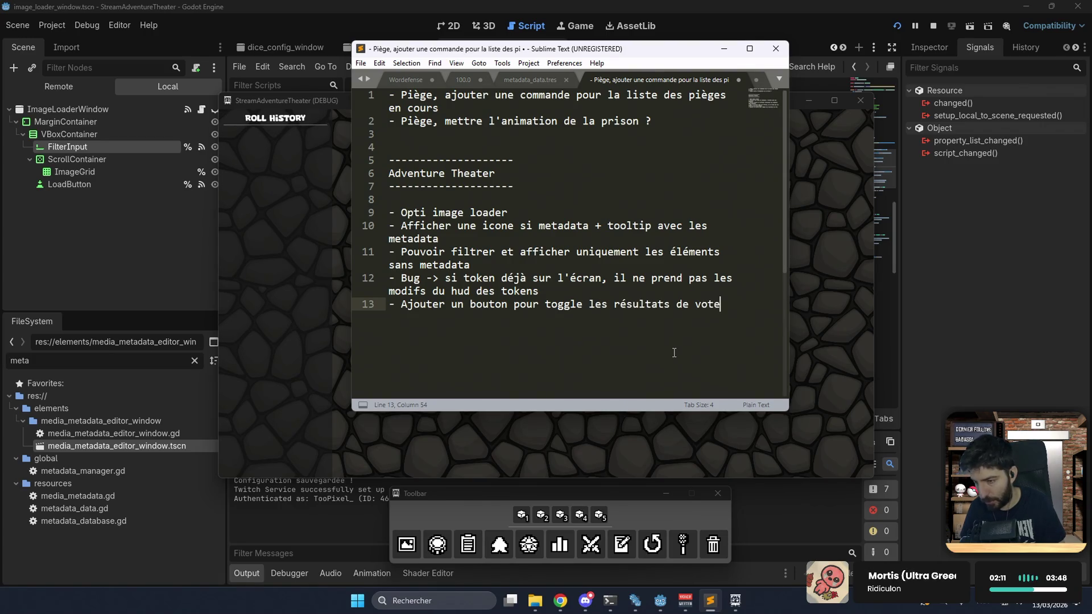
text(witch)
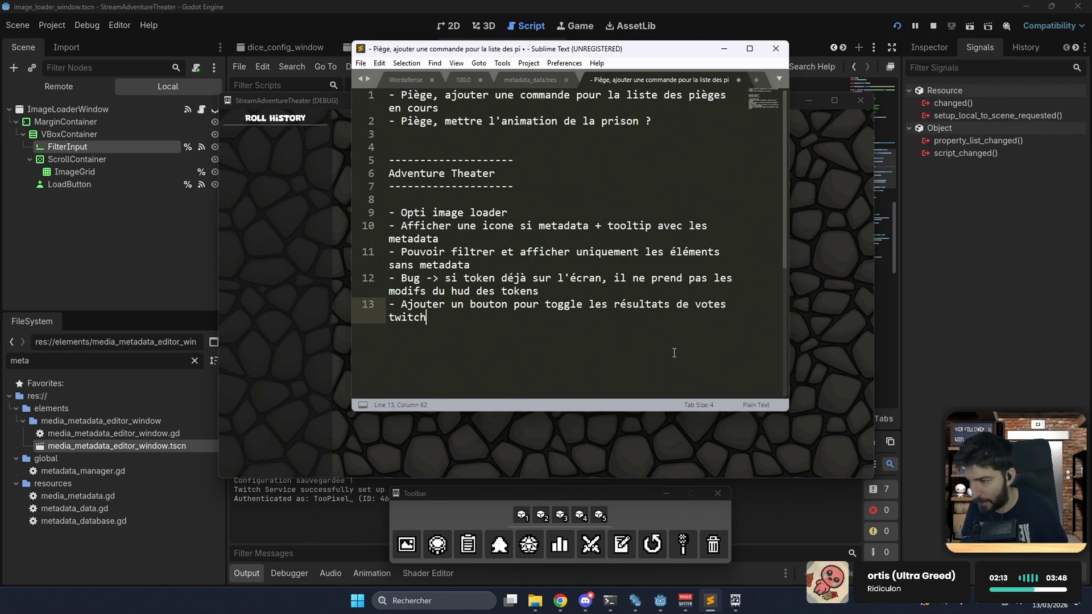
- Add line 14: 'Button en mode push to talk pour la génération d'image', hidden without an API key
click(655, 431)
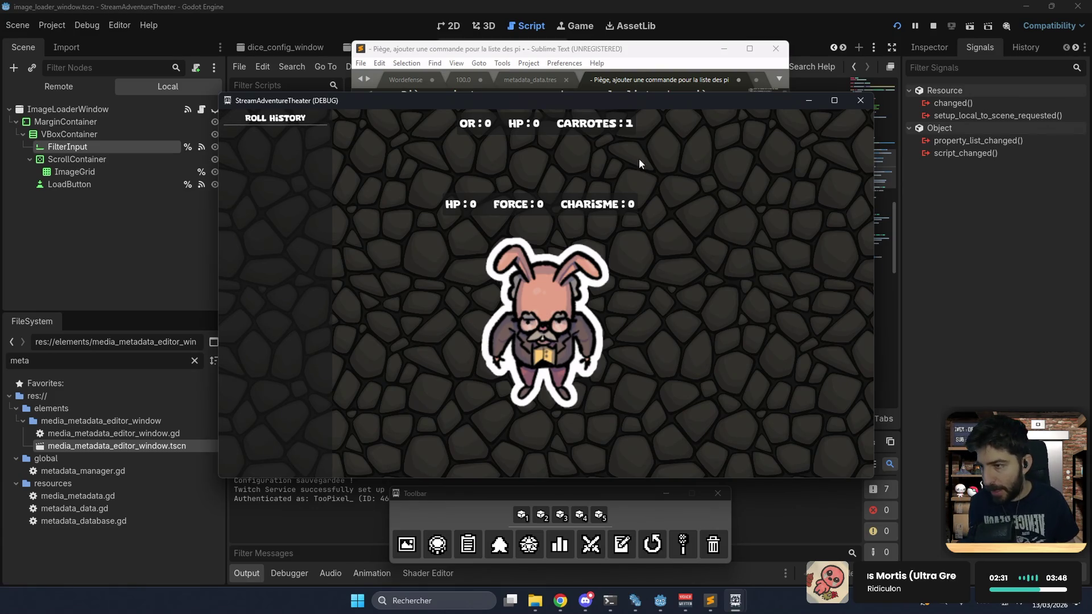
click(634, 78)
key(Return)
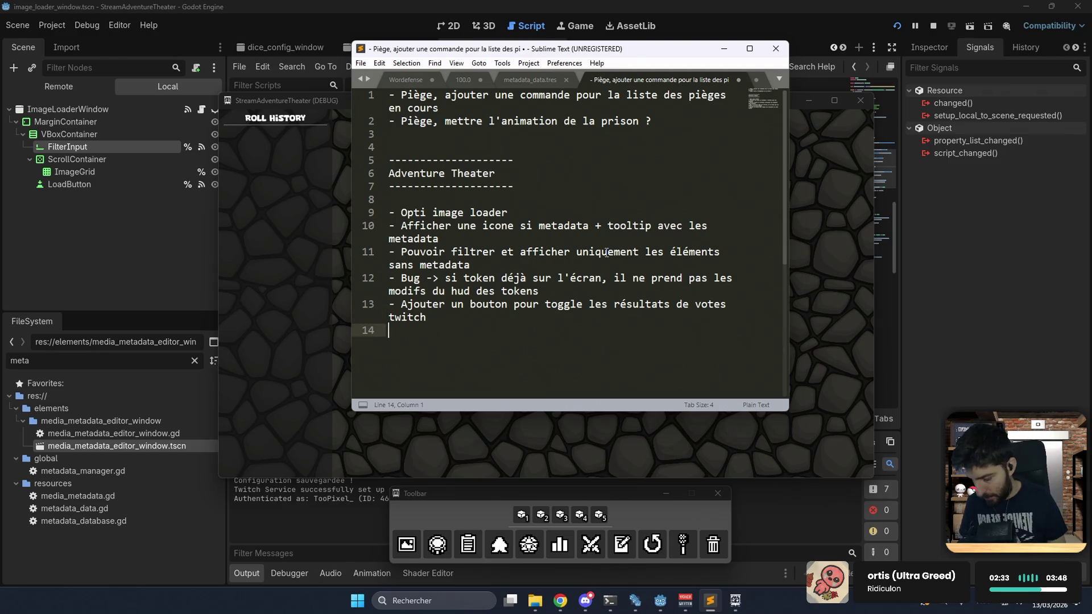
text(-Button en mod)
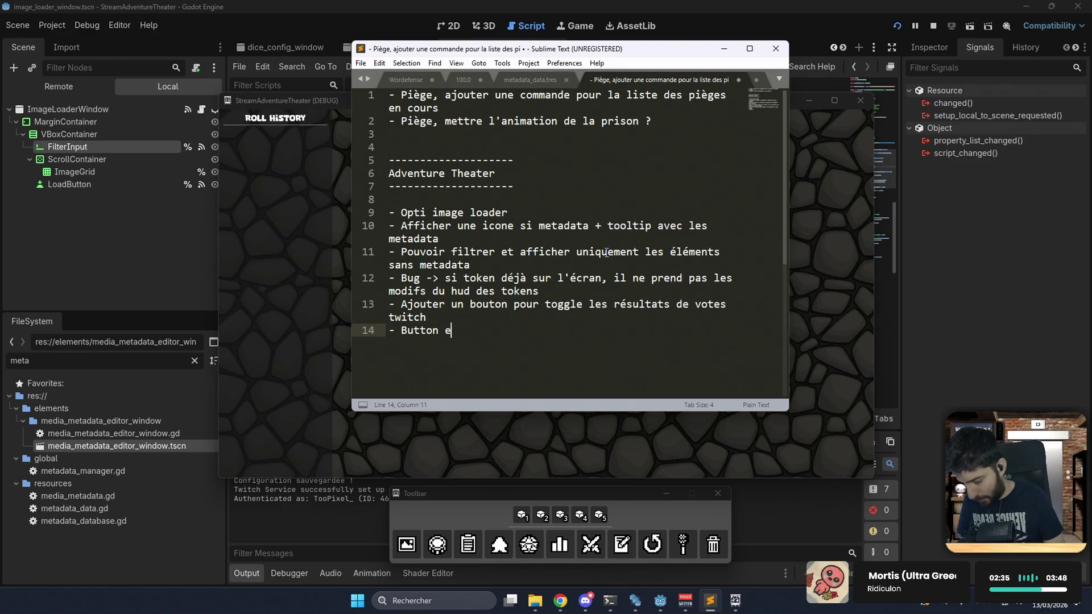
text(e push )
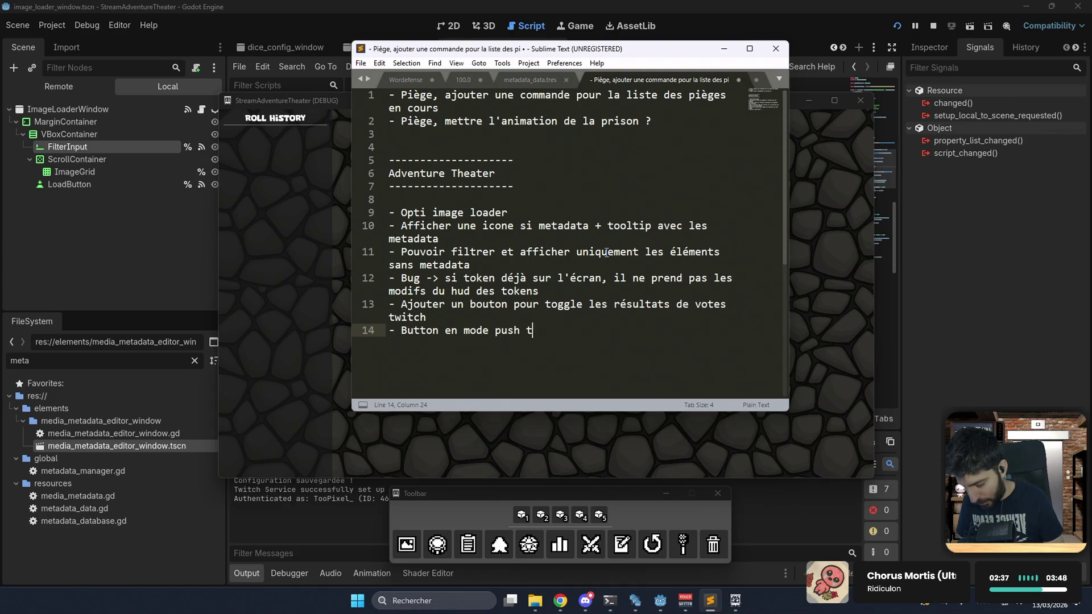
text(to talk pour la )
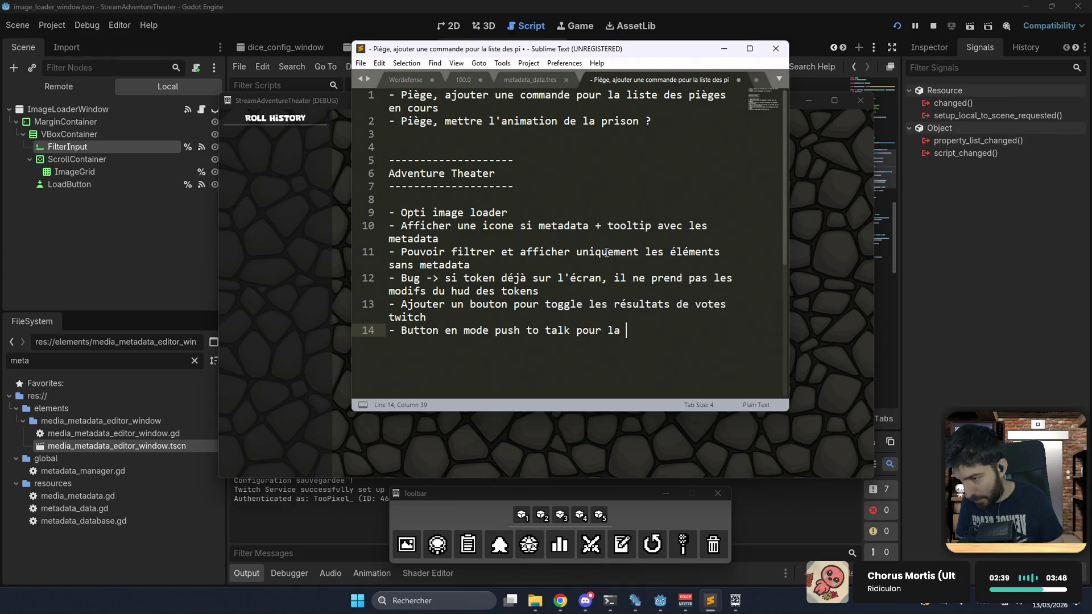
text(génération d)
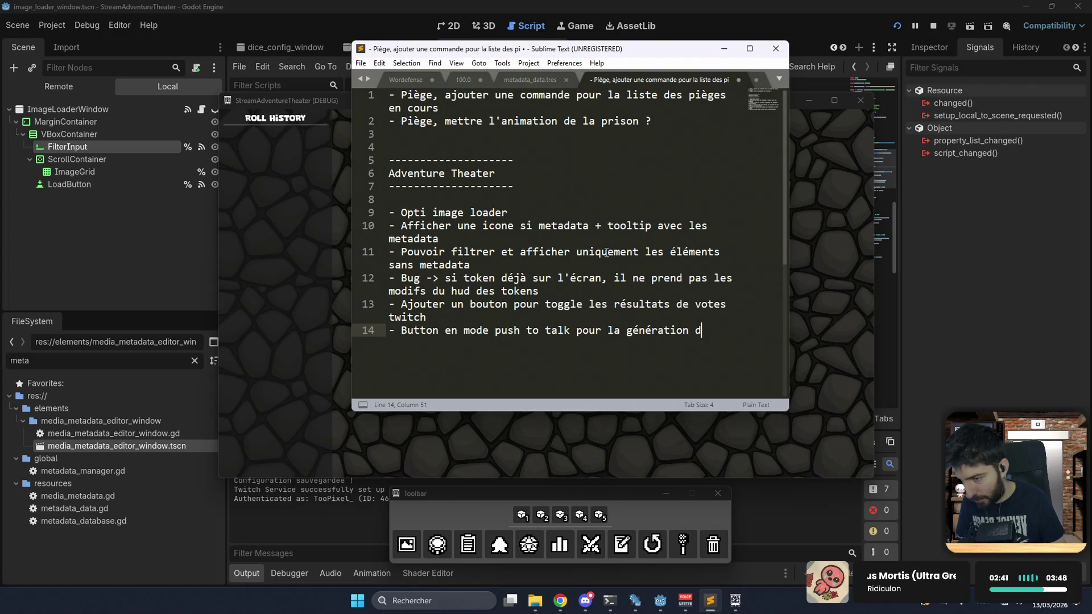
text('image (masquer )
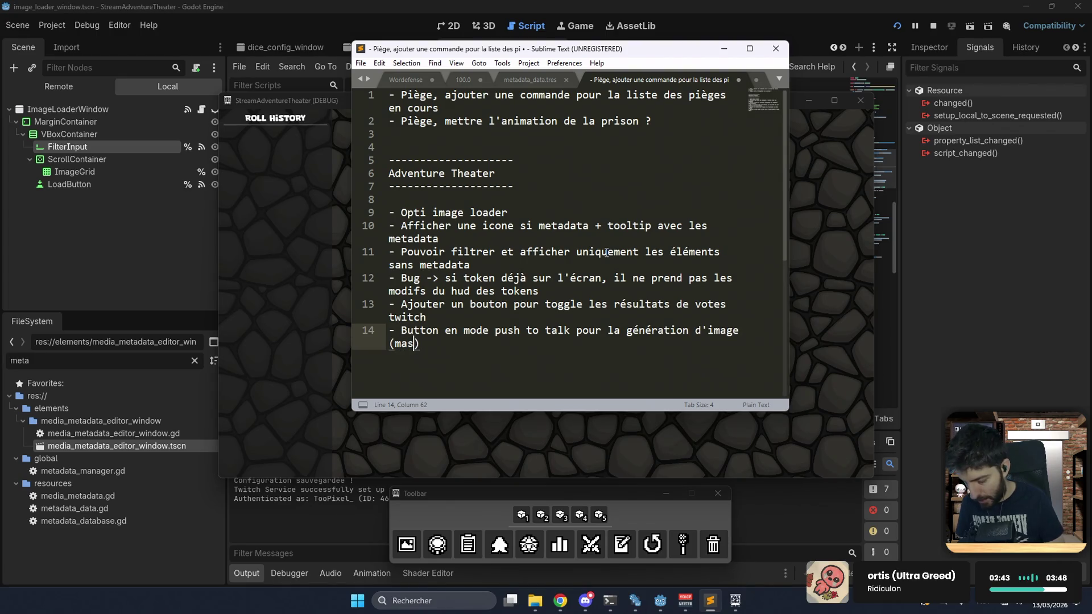
text(le boutton )
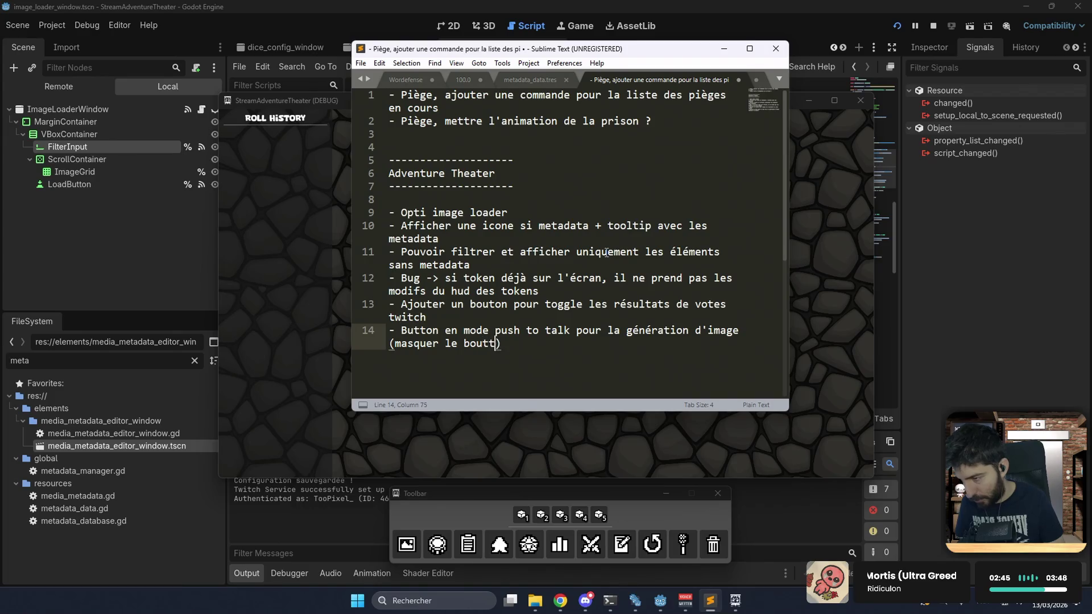
text(si pas de clé d')
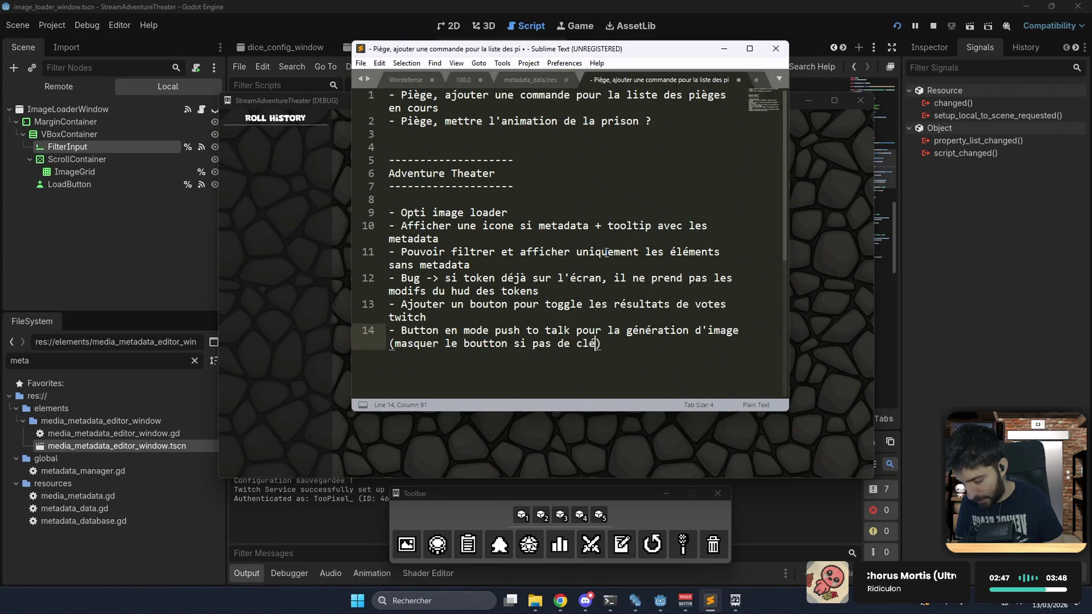
text(api)
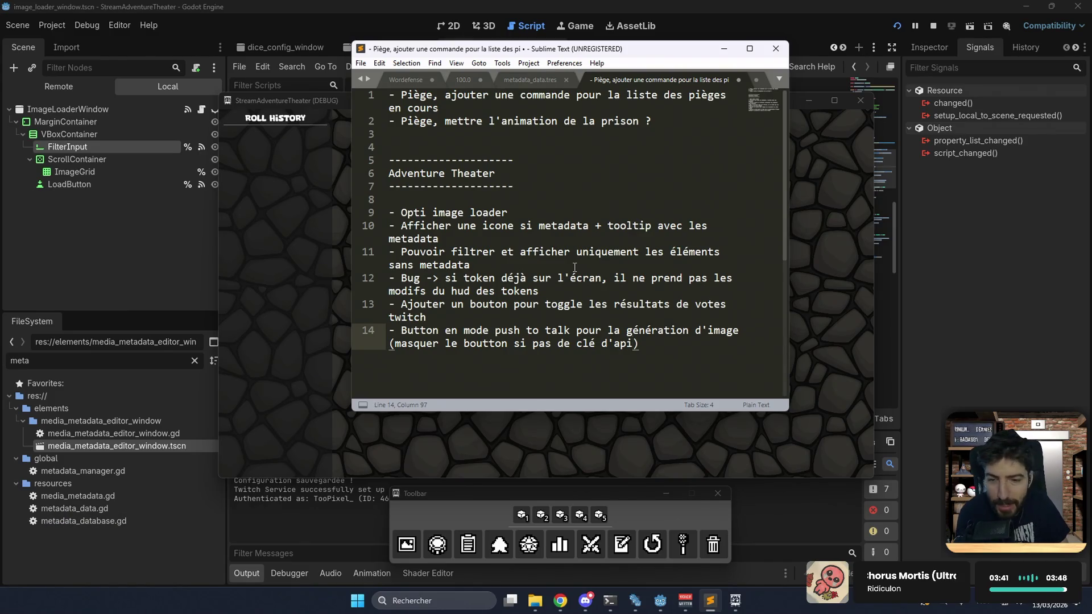
key(End)
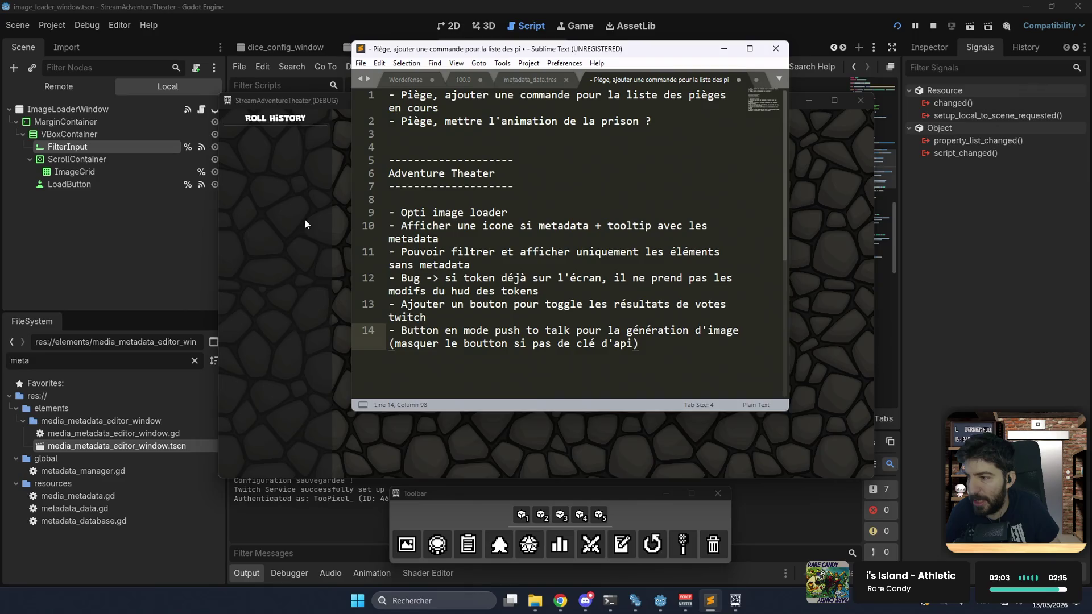
- Stop the game run and place the cursor at the end of the 'Opti image loader' item
click(241, 224)
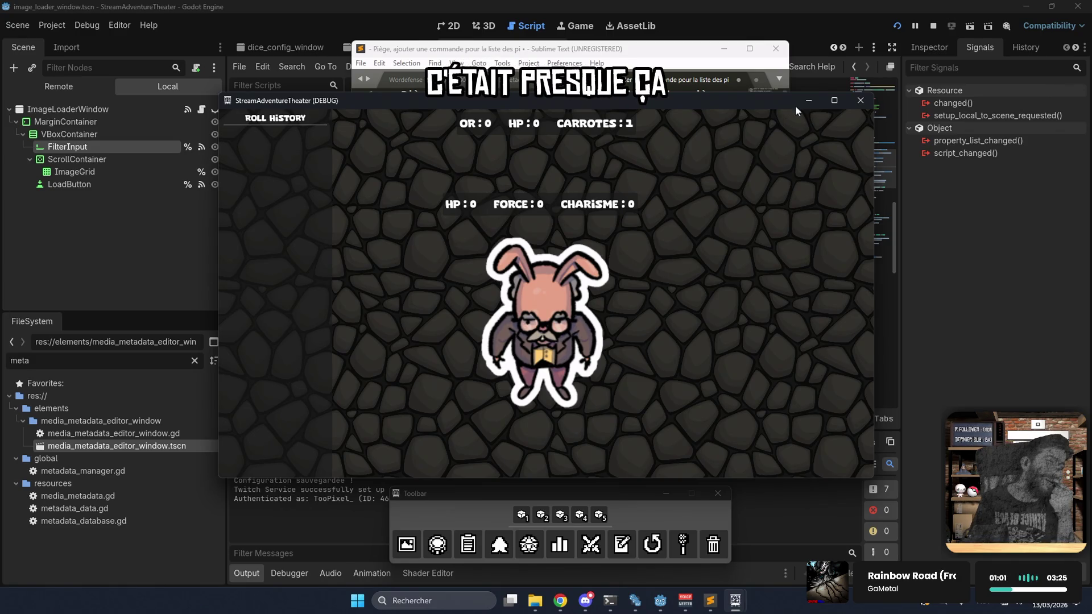
click(860, 101)
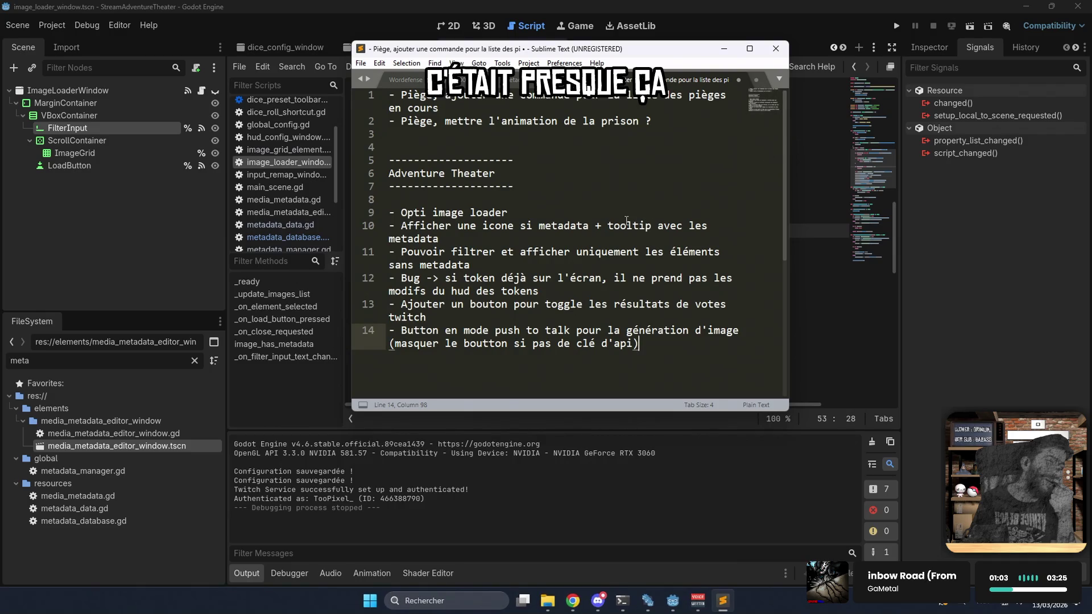
click(540, 213)
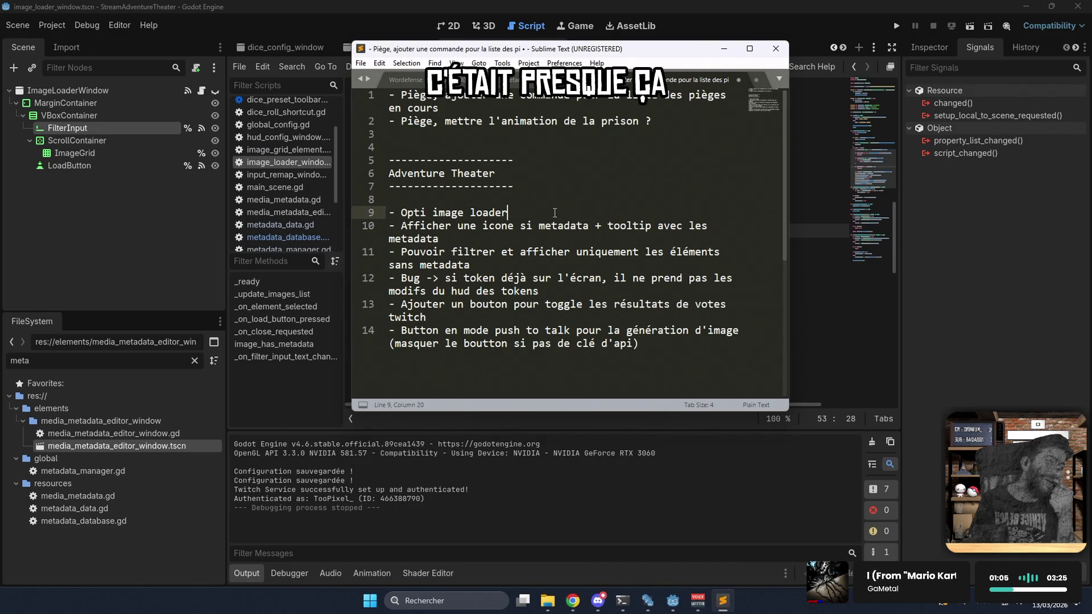
- Open the Half Elf Blood Hunter 2, Druid 4 and Fighter 3 token pages in background tabs
click(573, 600)
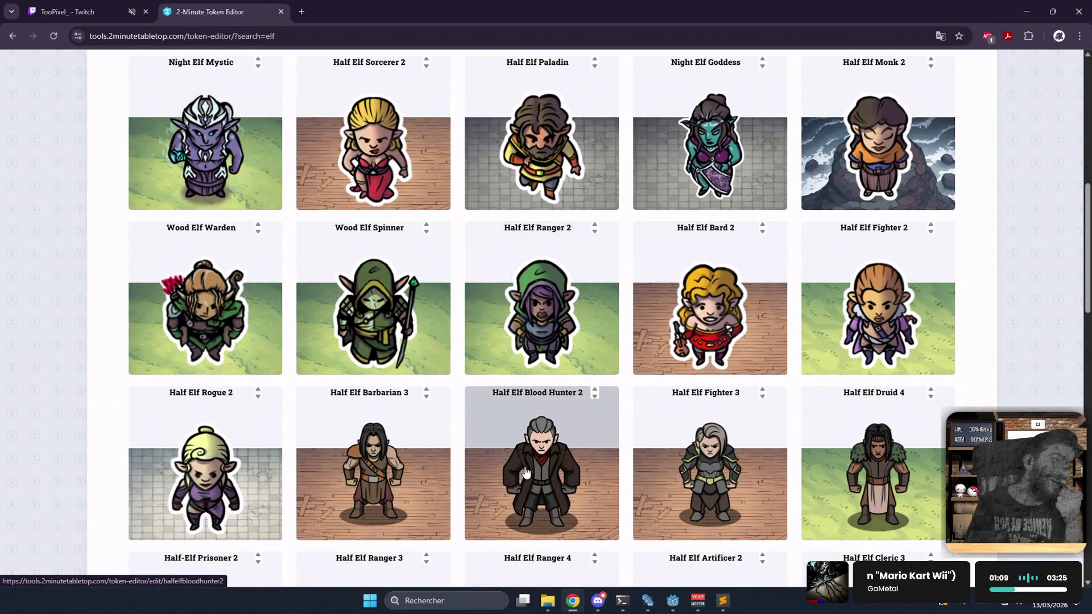
middle_click(524, 472)
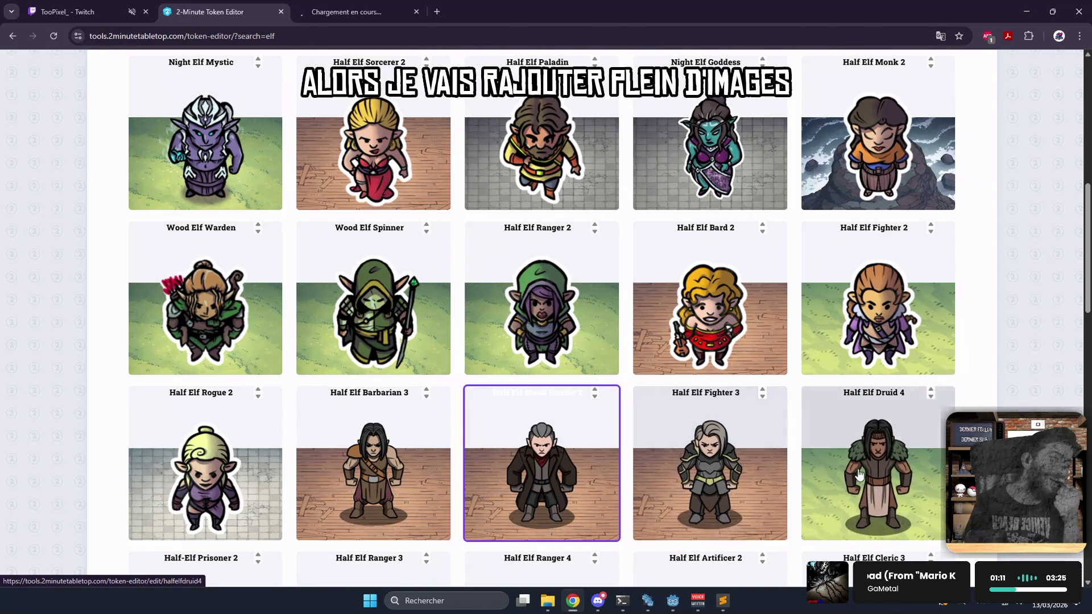
middle_click(836, 472)
middle_click(768, 484)
scroll(739, 478, down, 2)
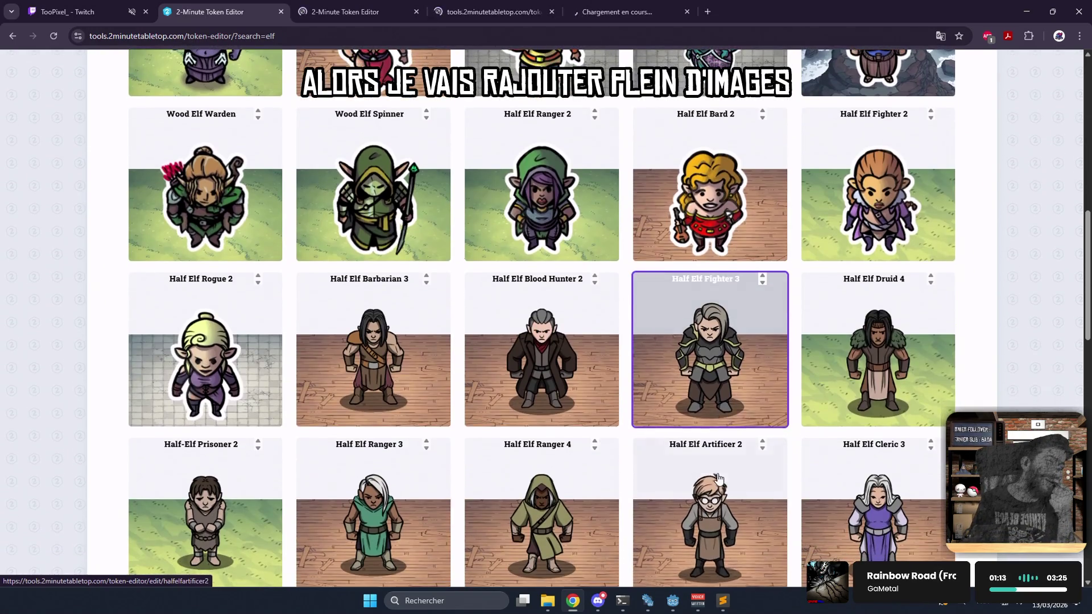
scroll(715, 472, down, 3)
- Open Artificer 2, Ranger 4, Ranger 3, Cleric 4 and Druid 3 tabs, then download Blood Hunter 2
middle_click(711, 341)
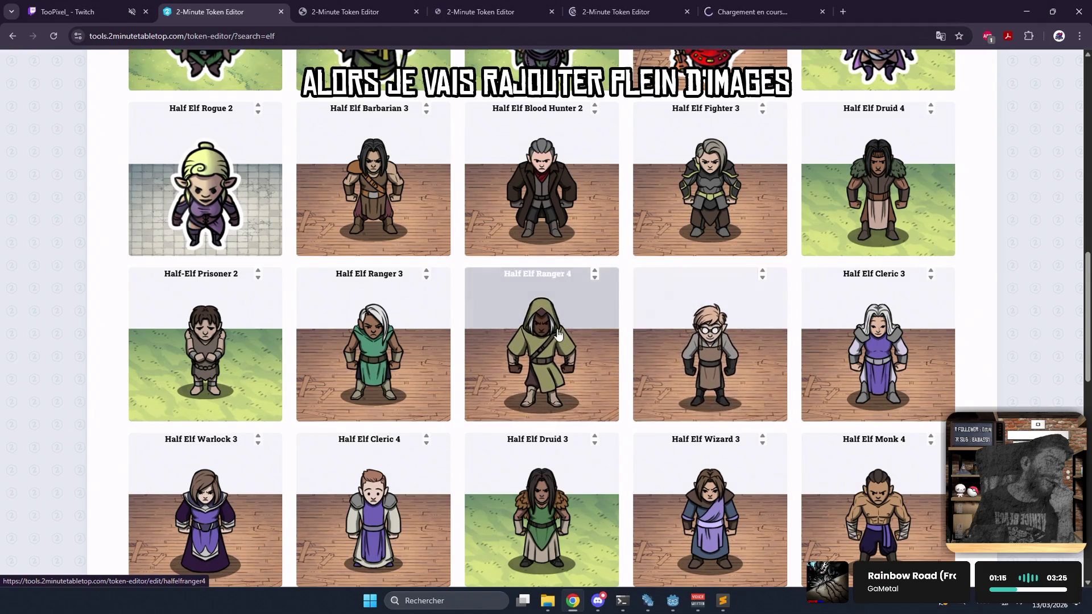
middle_click(540, 341)
middle_click(375, 341)
middle_click(373, 500)
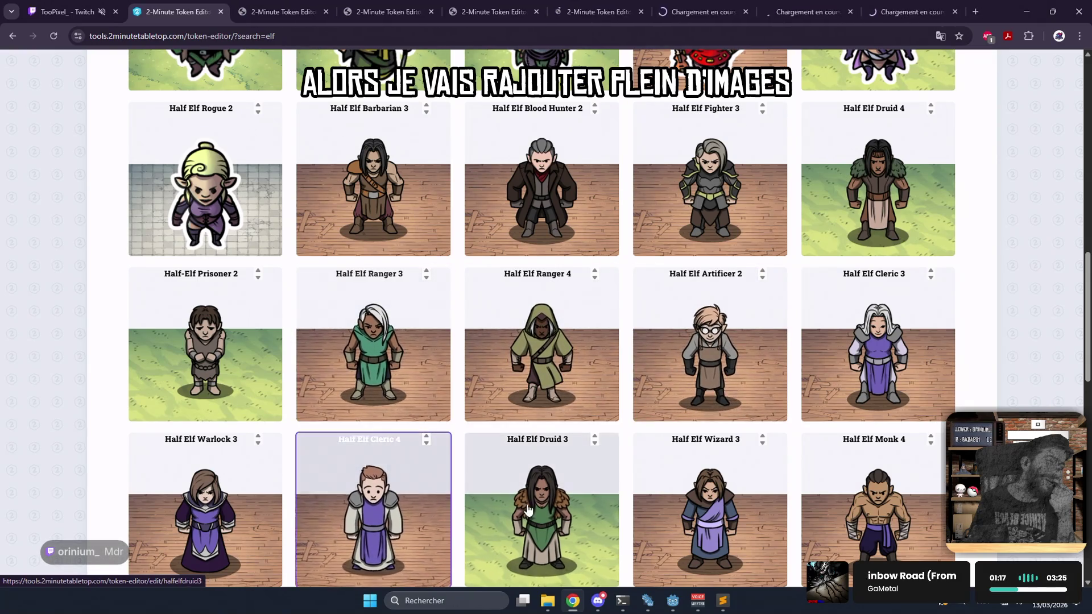
middle_click(557, 466)
key(ctrl+Tab)
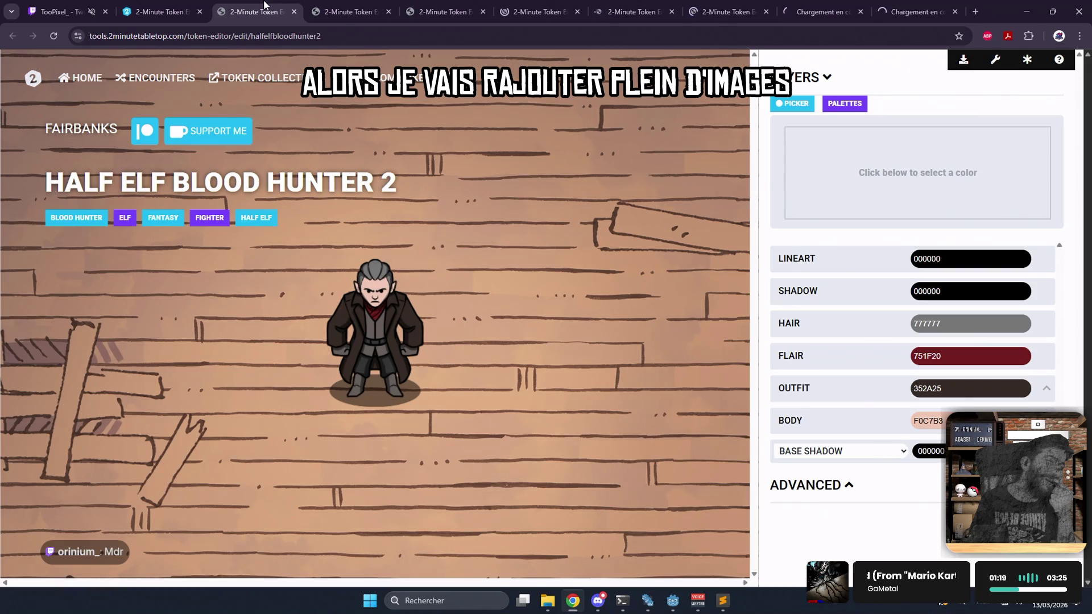
click(961, 61)
- Run the StreamAdventureTheater project from Godot, then bring Chrome with the downloaded token forward
key(alt+Tab)
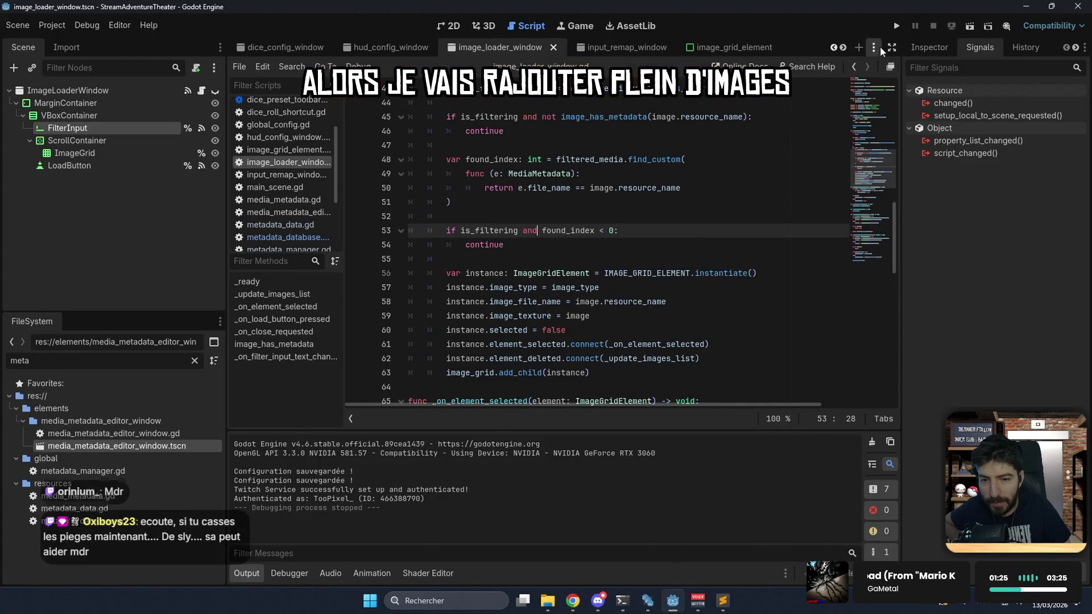
click(895, 29)
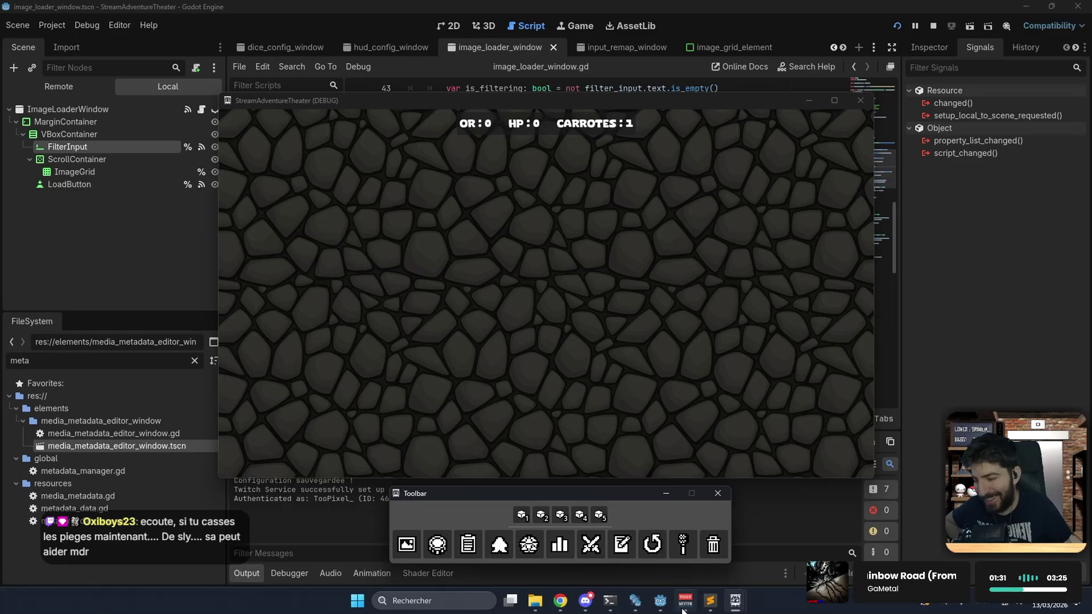
mouse_move(742, 603)
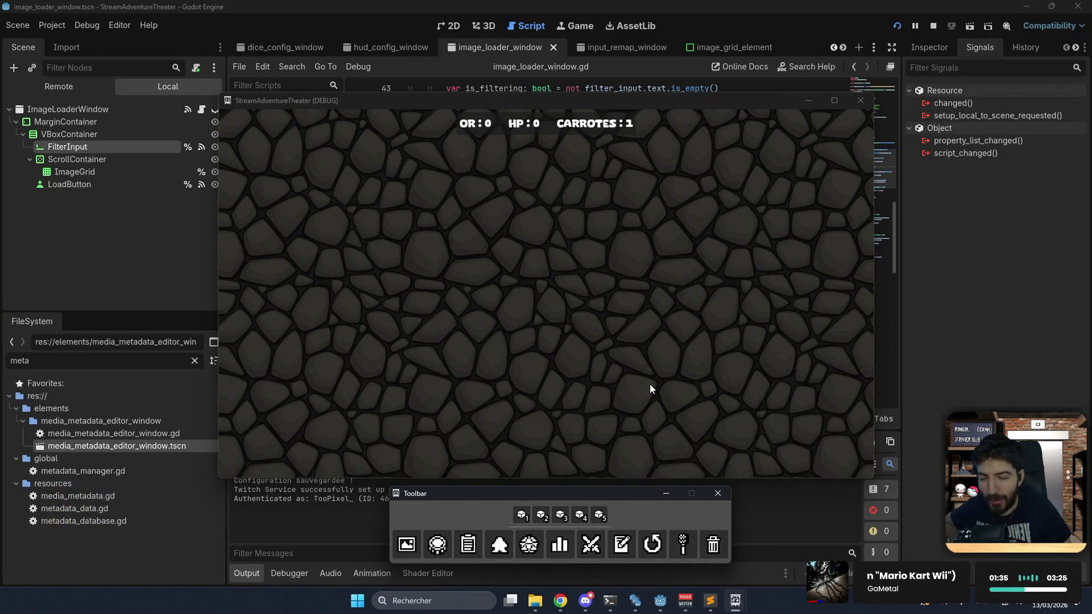
click(536, 607)
click(536, 606)
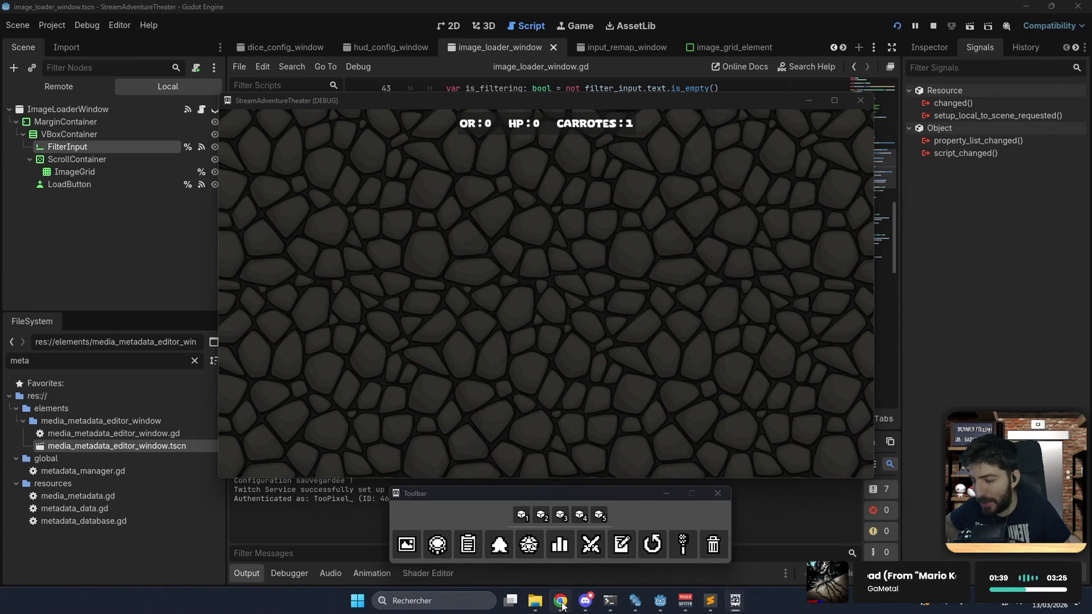
click(560, 601)
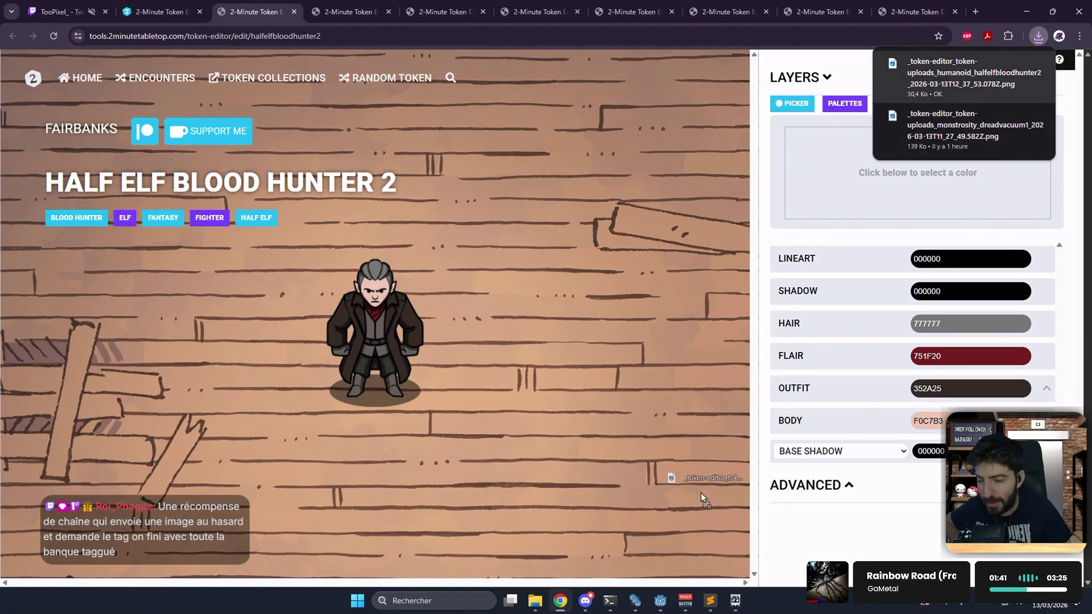
- Add the Half Elf Blood Hunter 2 image as a token and move it to the floor's left
click(660, 600)
mouse_move(740, 596)
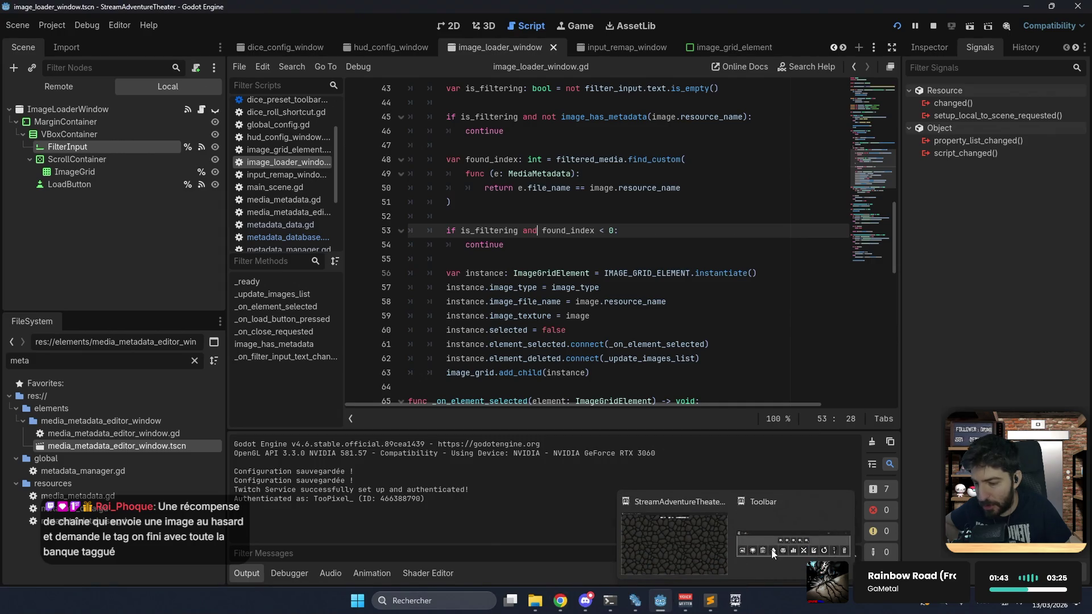
click(650, 520)
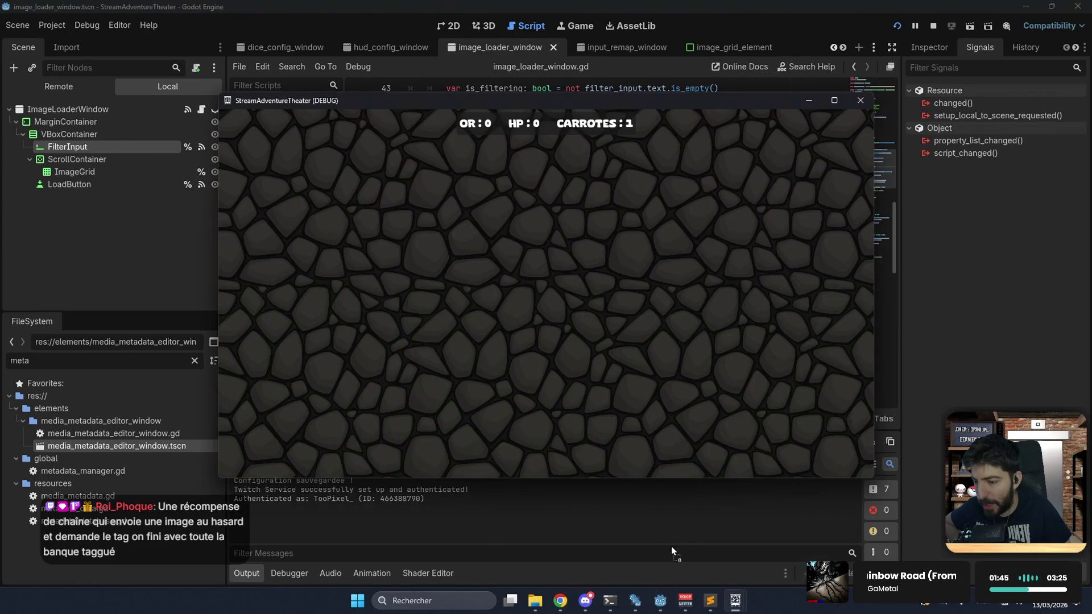
click(599, 298)
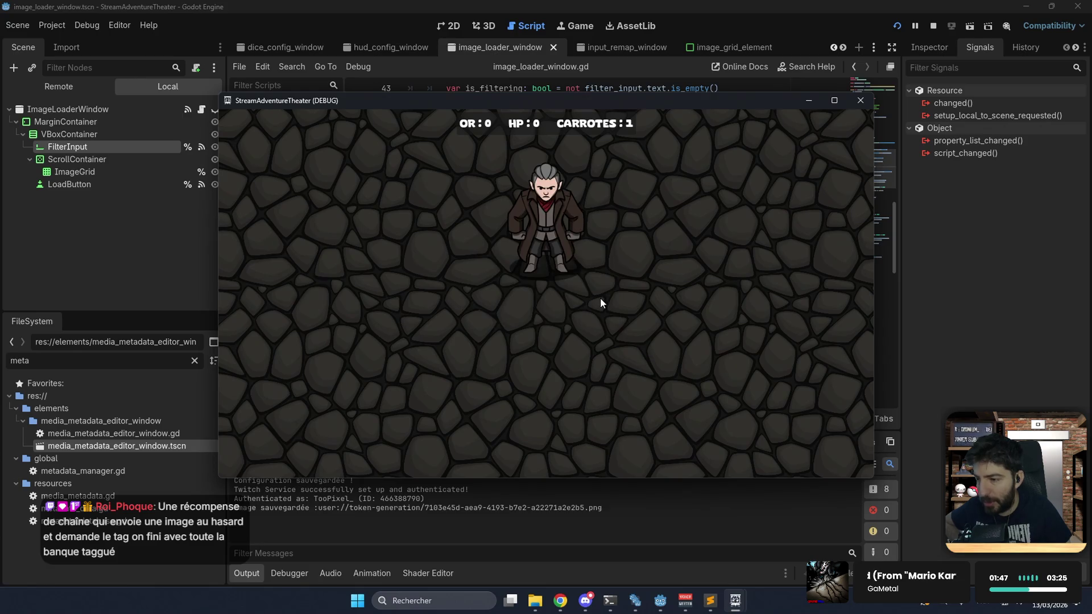
drag(549, 224, 360, 311)
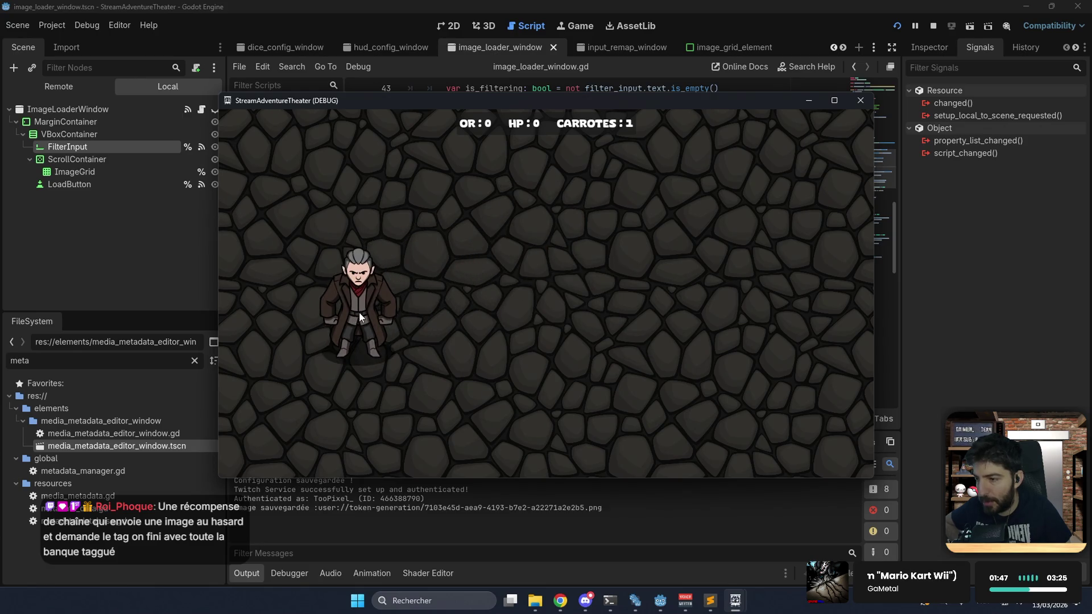
- Close the Blood Hunter page and add Half Elf Druid 4 as a token beside it
click(560, 600)
middle_click(255, 6)
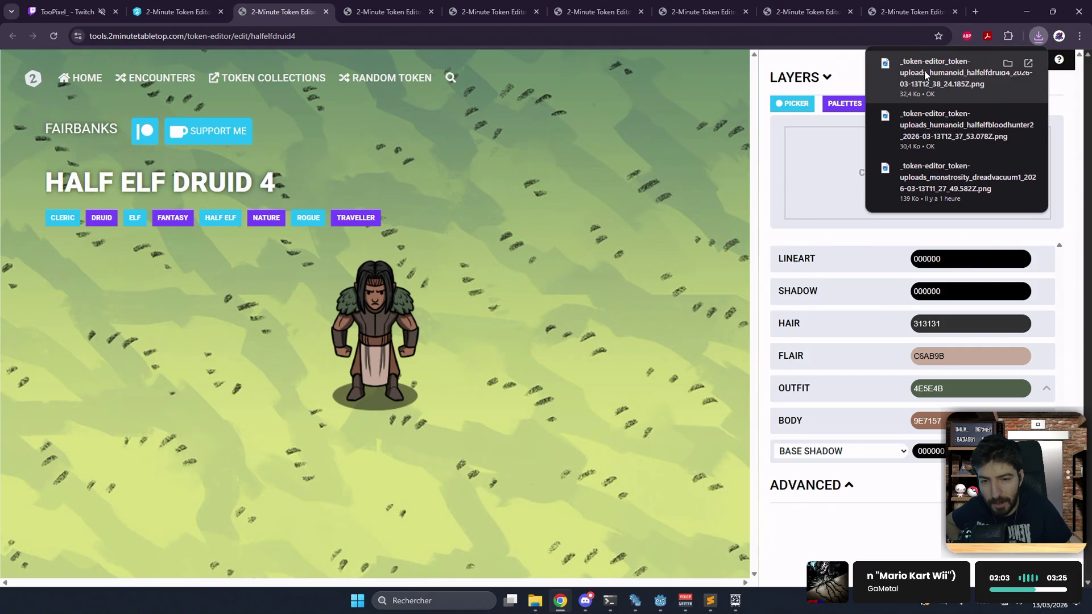
mouse_move(925, 75)
mouse_down()
mouse_move(733, 402)
mouse_move(735, 598)
mouse_move(702, 538)
mouse_move(683, 534)
mouse_move(617, 358)
mouse_up()
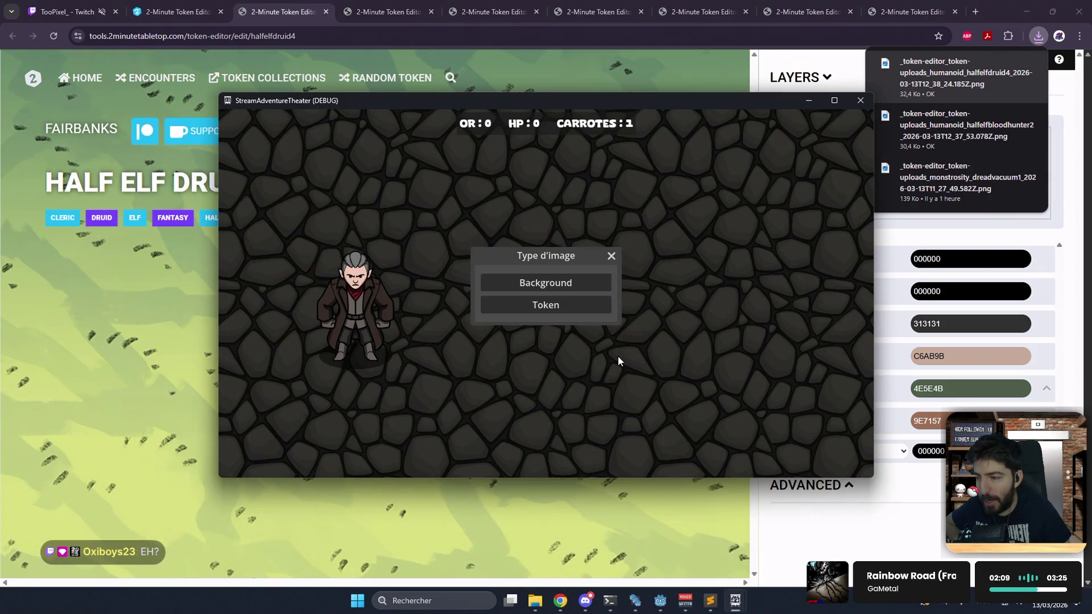
click(593, 304)
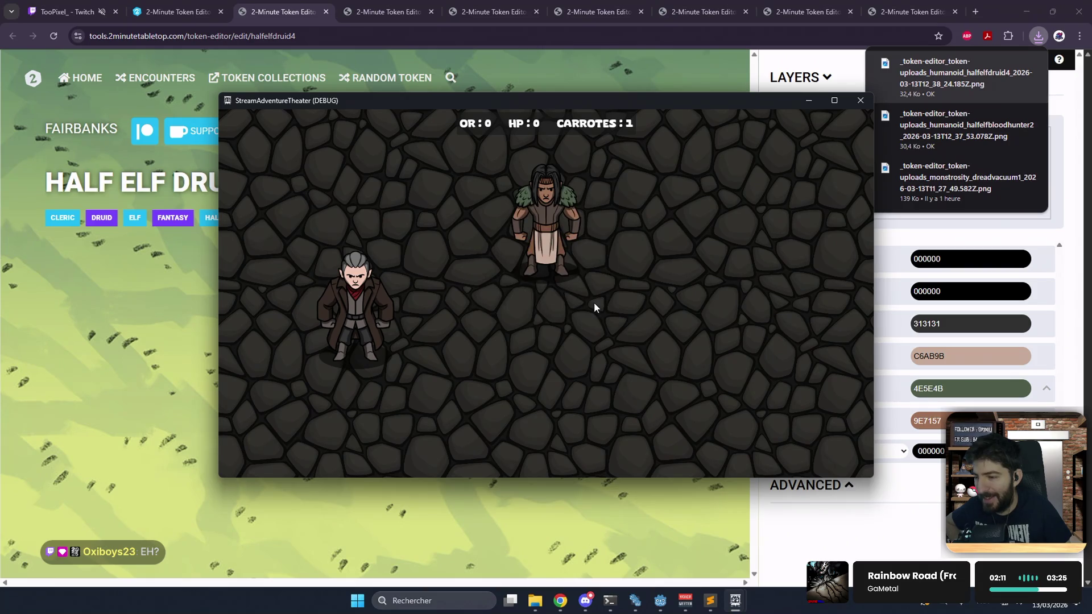
mouse_move(543, 218)
mouse_down()
mouse_move(482, 302)
mouse_move(458, 308)
mouse_up()
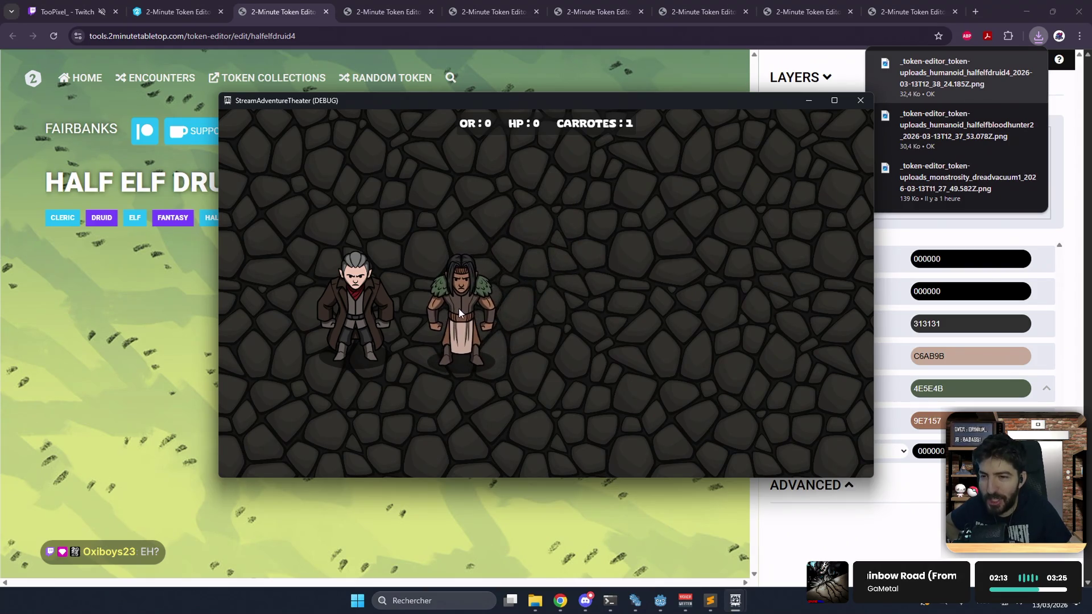
click(307, 14)
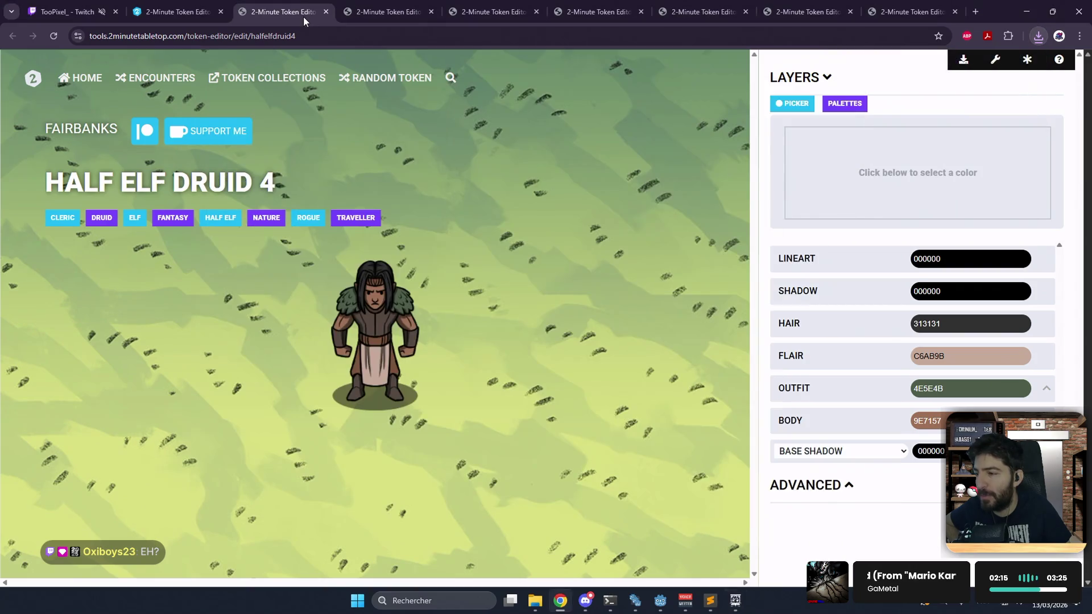
- Download Half Elf Fighter 3 and add it as a token beside the other two characters
middle_click(306, 16)
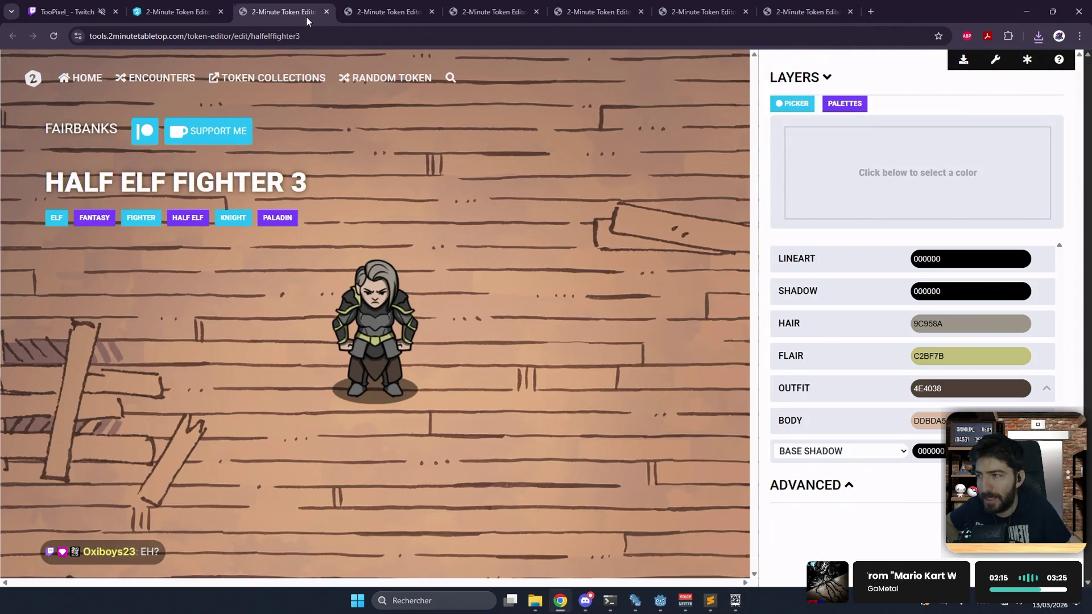
click(950, 66)
mouse_move(948, 71)
mouse_down()
mouse_move(740, 312)
mouse_move(714, 501)
mouse_move(732, 600)
mouse_move(624, 394)
mouse_up()
drag(595, 338, 592, 329)
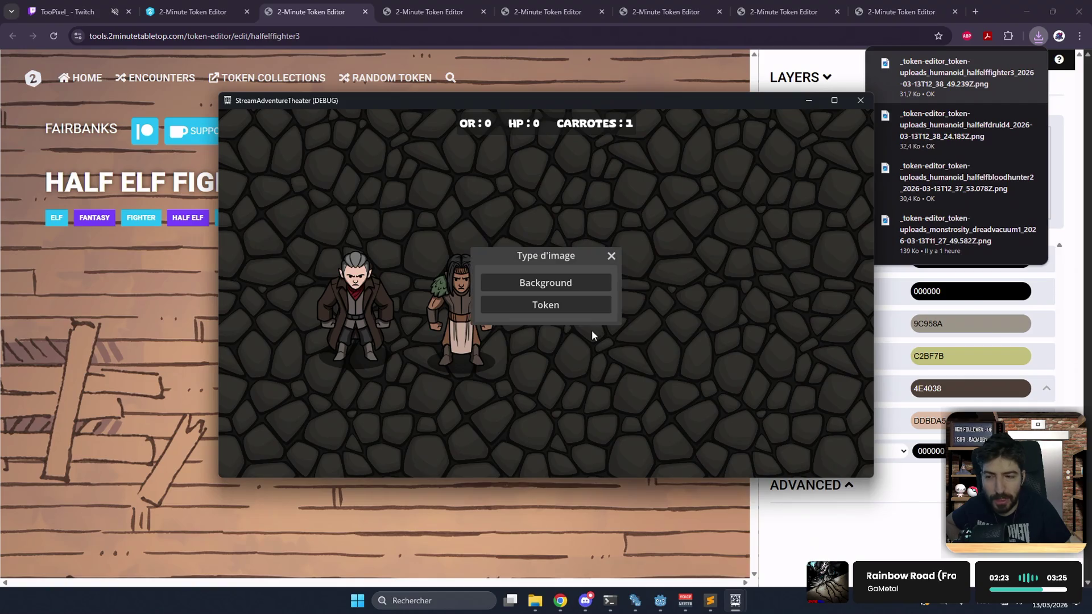
click(579, 299)
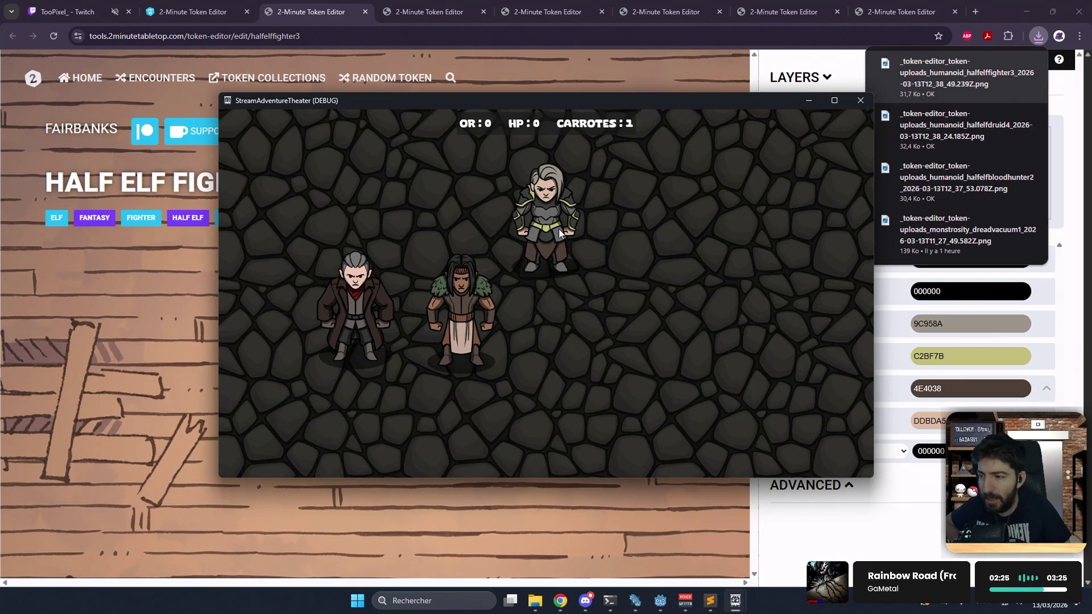
drag(558, 229, 562, 333)
- Drop the Half Elf Artificer 2 image into the game as a token at the group's upper left
click(664, 91)
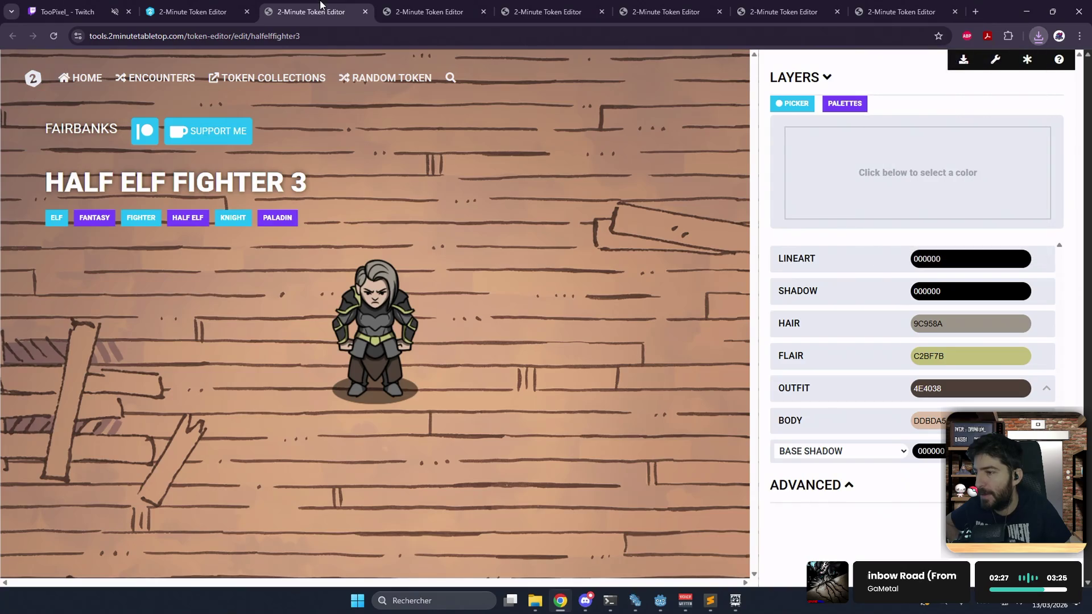
key(ctrl+w)
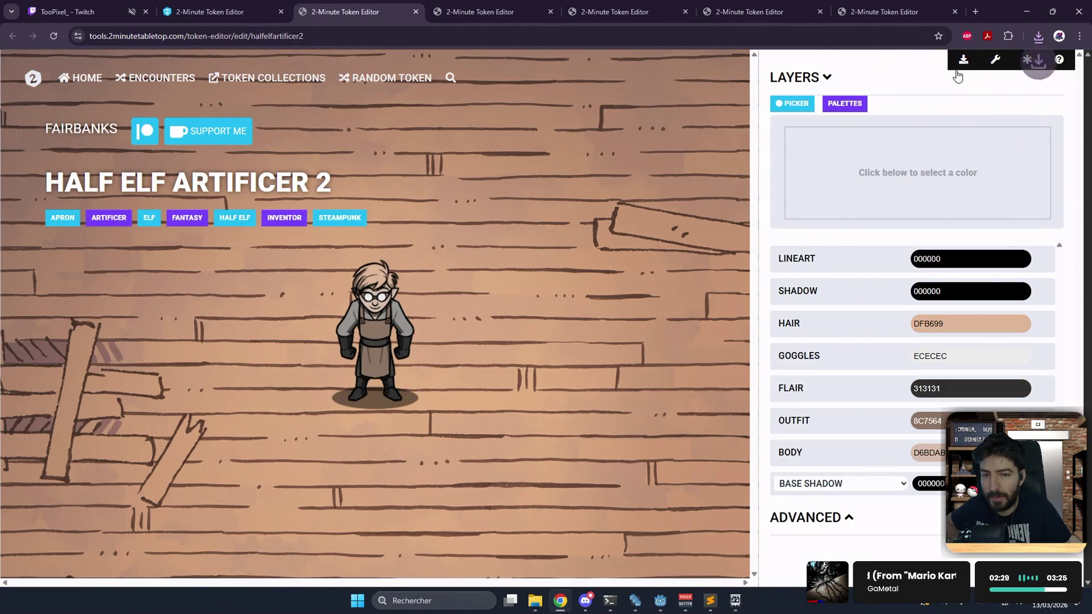
click(1038, 39)
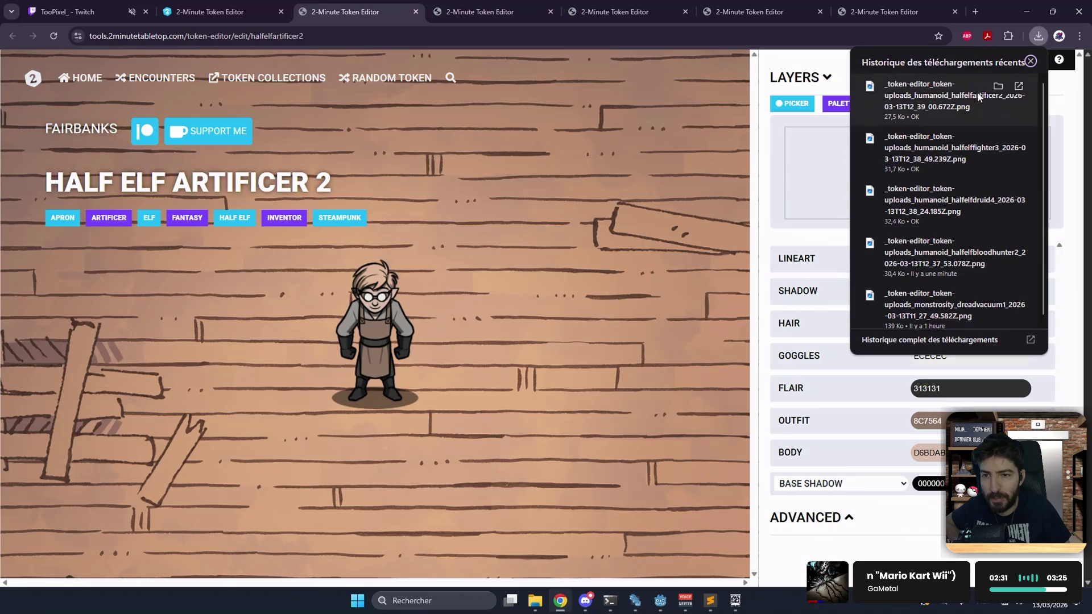
mouse_move(941, 96)
mouse_down()
mouse_move(790, 167)
mouse_move(694, 583)
mouse_move(737, 602)
mouse_move(705, 554)
mouse_move(688, 407)
mouse_move(643, 347)
mouse_up()
click(561, 302)
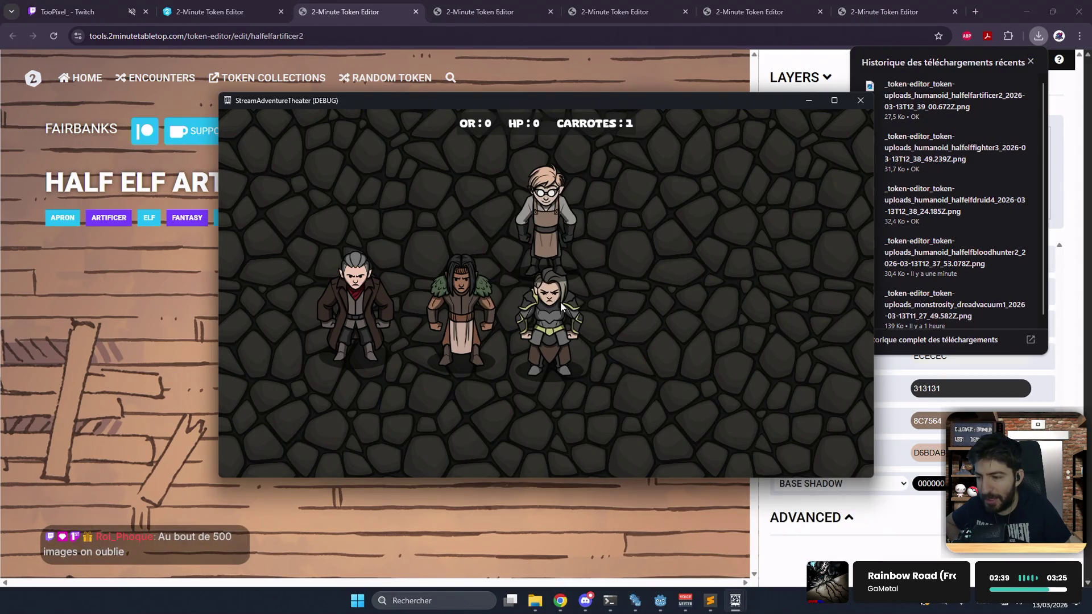
drag(549, 229, 385, 195)
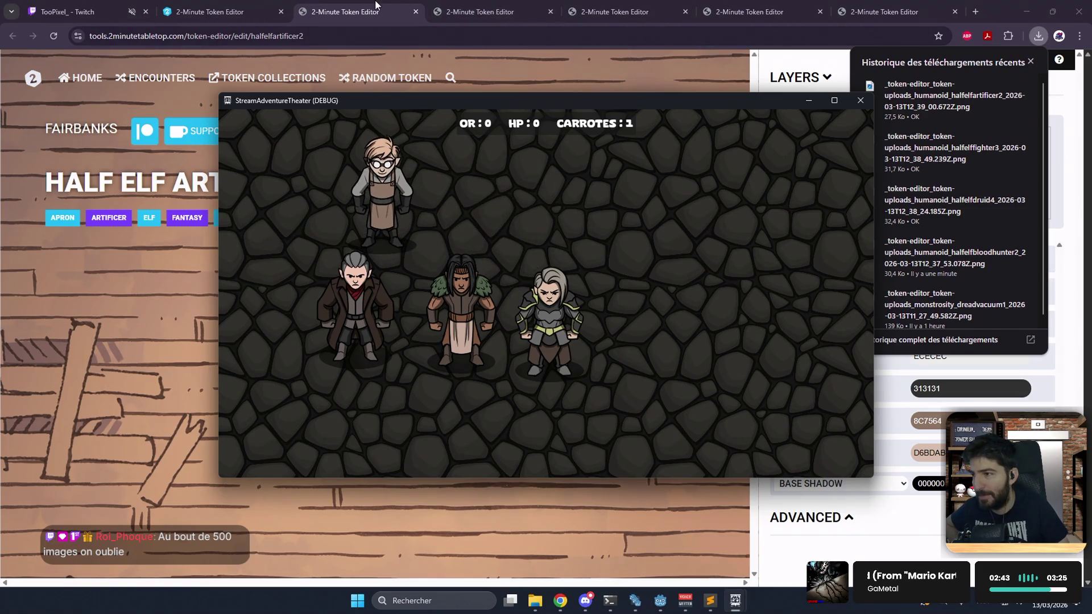
- Add the Half Elf Ranger 4 image to the board as a token and check the saved tokens list
click(576, 78)
key(ctrl+w)
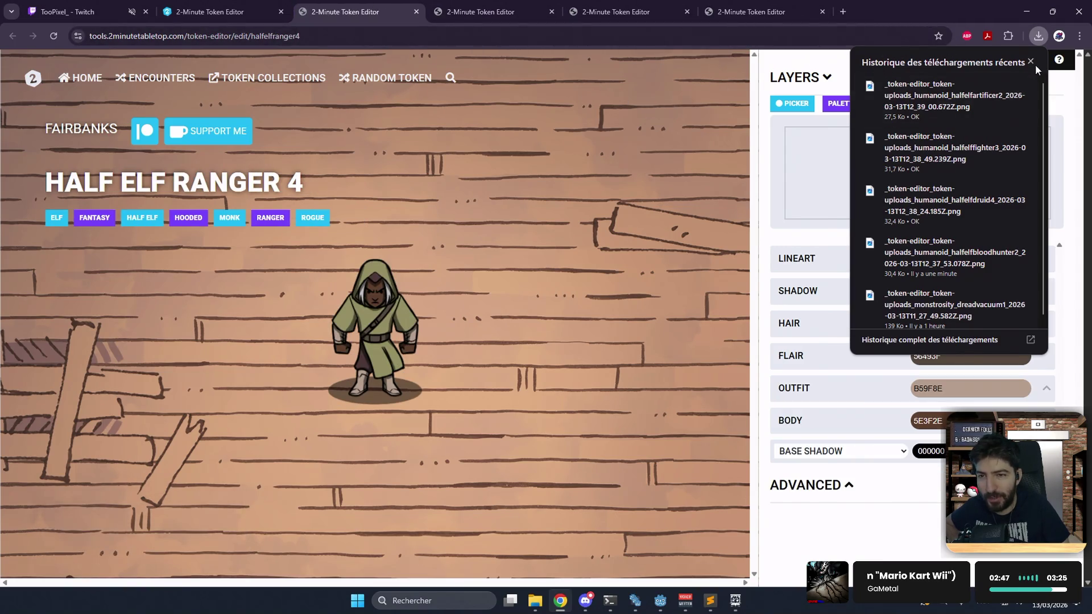
click(1034, 64)
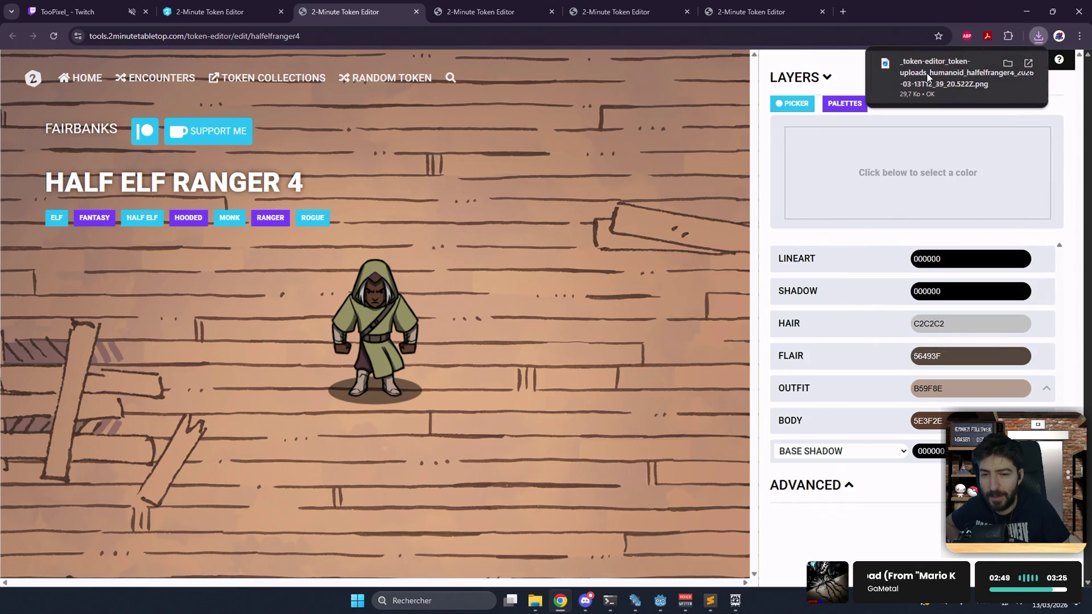
mouse_move(736, 607)
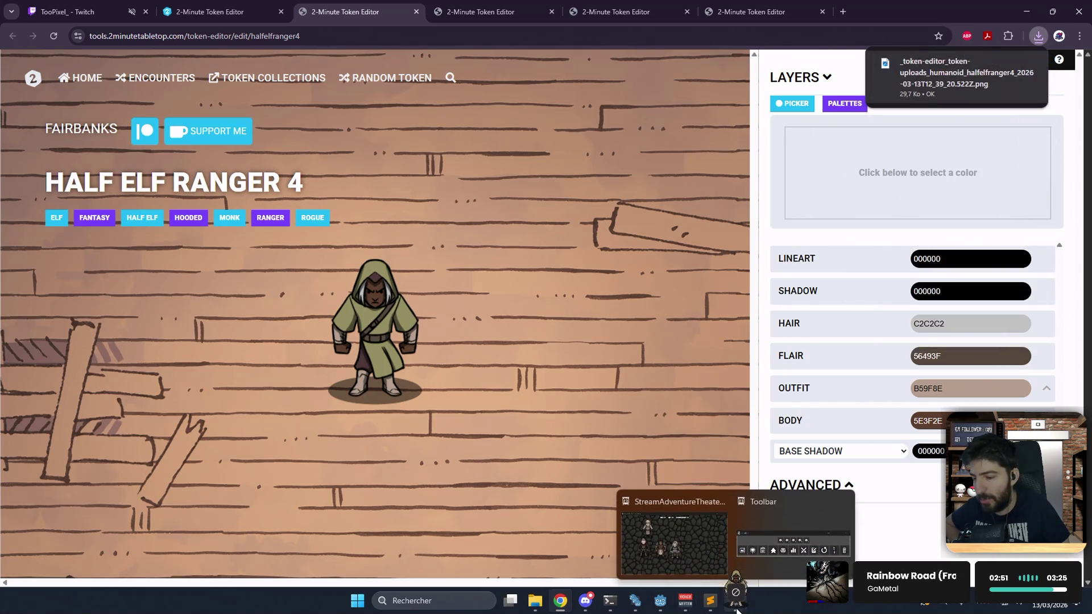
drag(736, 609, 681, 548)
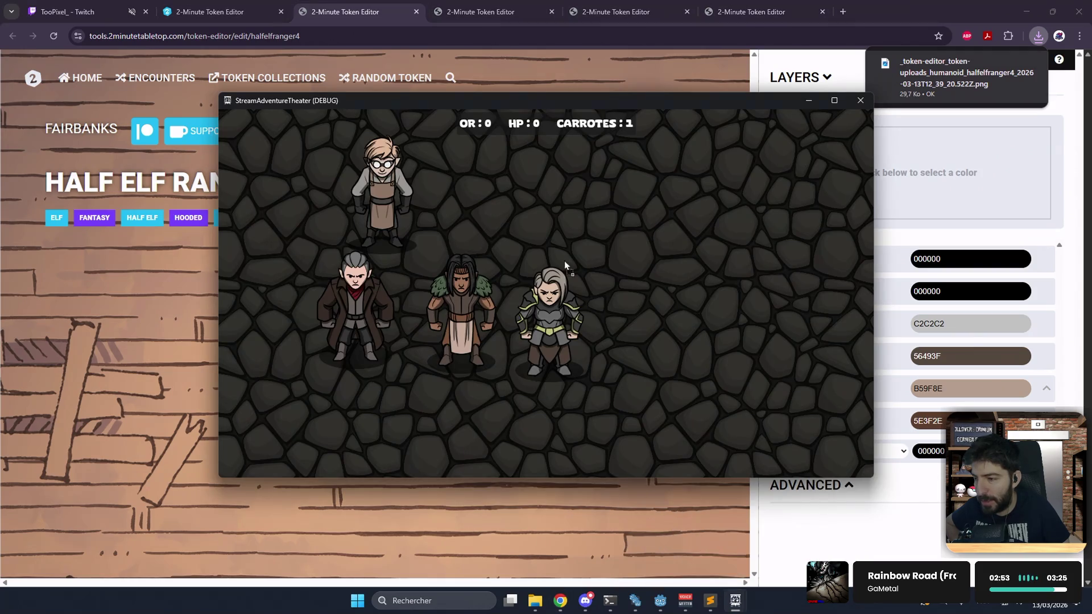
drag(506, 202, 503, 214)
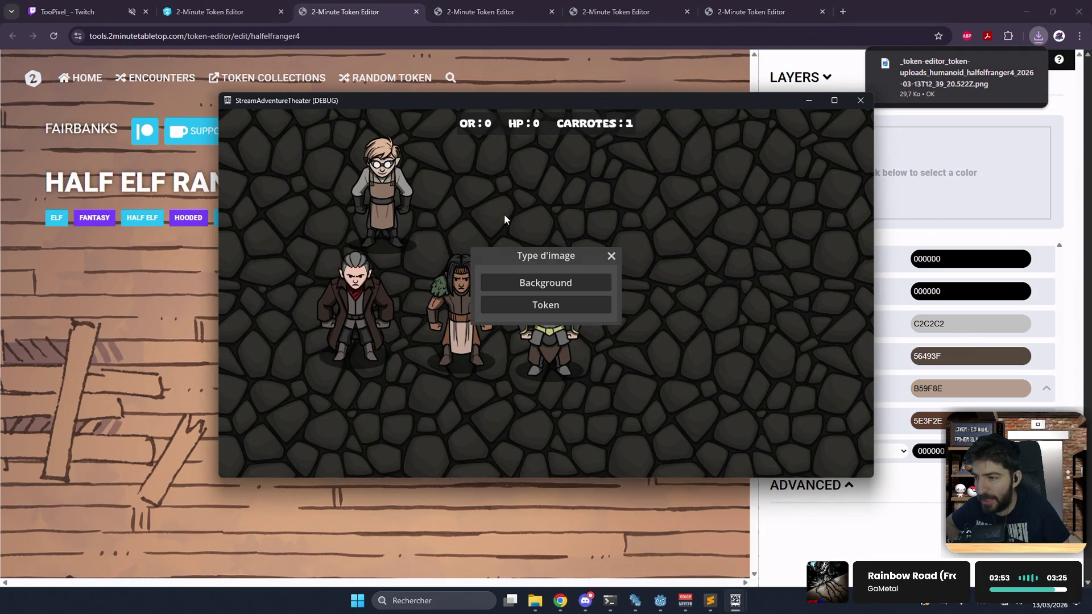
click(547, 301)
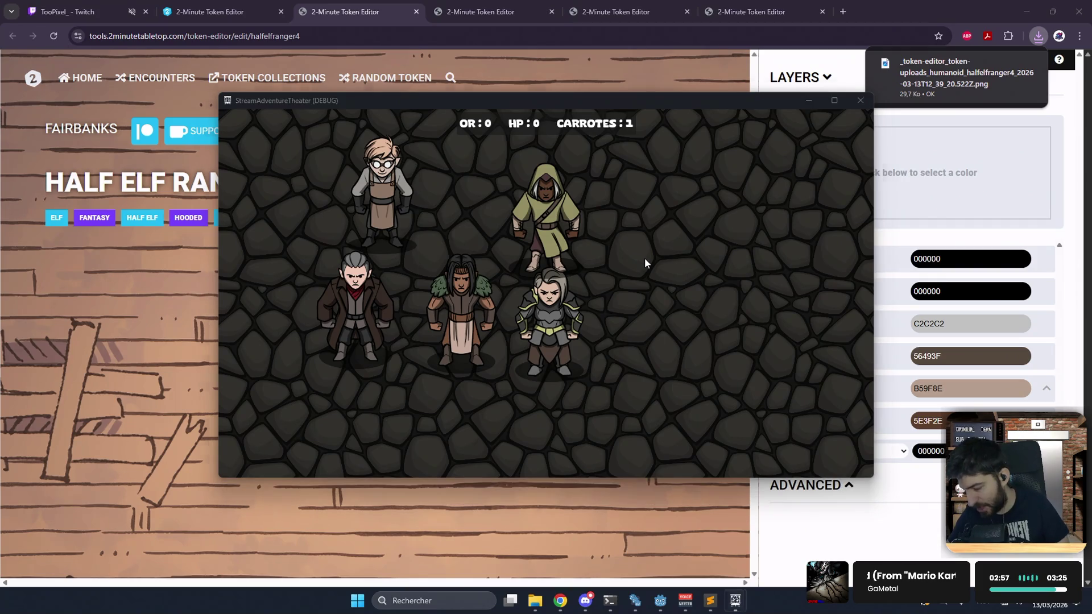
key(l)
scroll(644, 262, down, 3)
scroll(644, 267, up, 3)
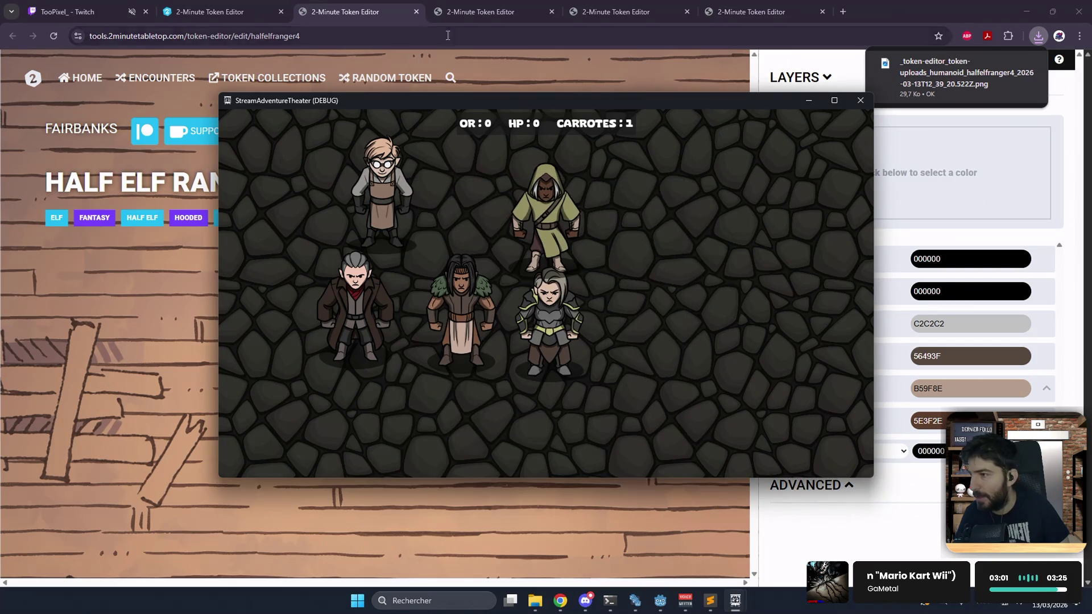
- Close the Half Elf Ranger 4 page and download the Half Elf Ranger 3 token image
click(484, 12)
click(384, 21)
middle_click(384, 21)
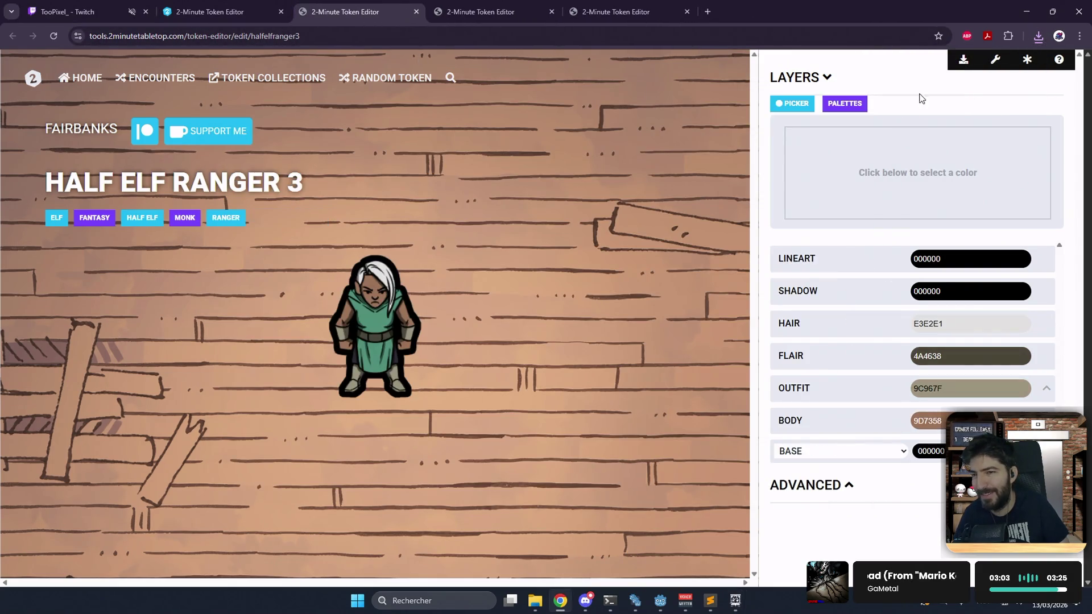
click(963, 60)
- Drop the Half Elf Ranger 3 image onto the game board and add it as a token
mouse_move(947, 86)
mouse_down()
mouse_move(714, 568)
mouse_move(669, 599)
mouse_move(734, 586)
mouse_move(695, 534)
mouse_up()
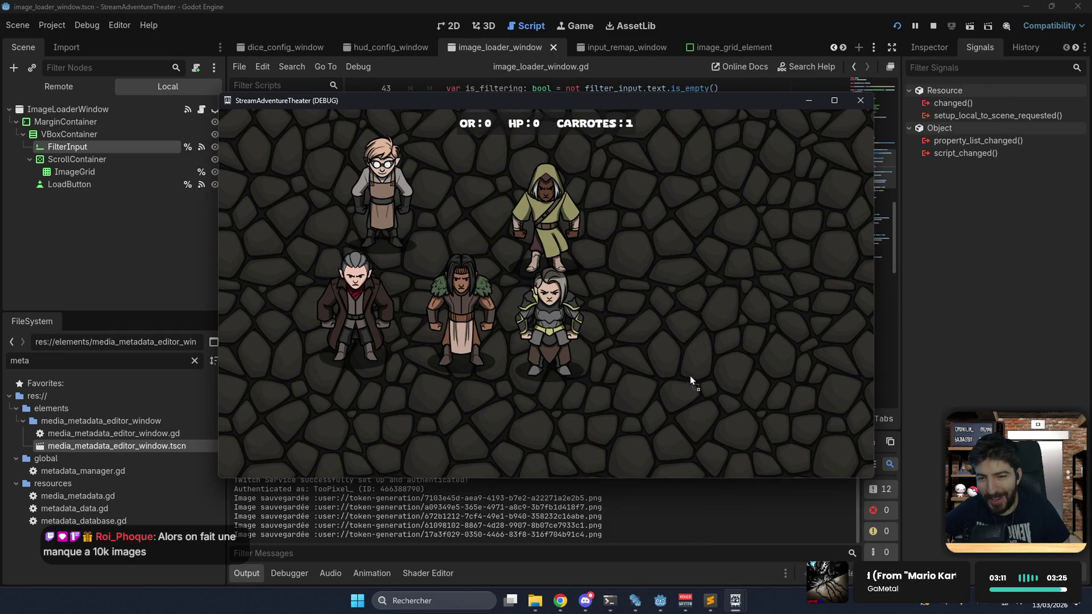
drag(660, 263, 650, 240)
click(578, 298)
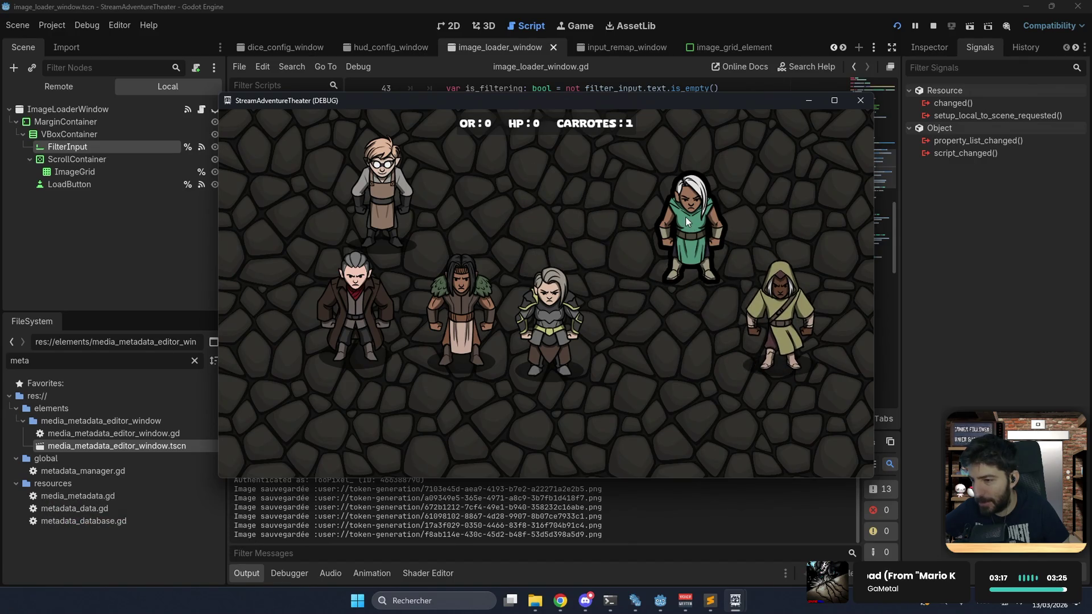
mouse_move(610, 602)
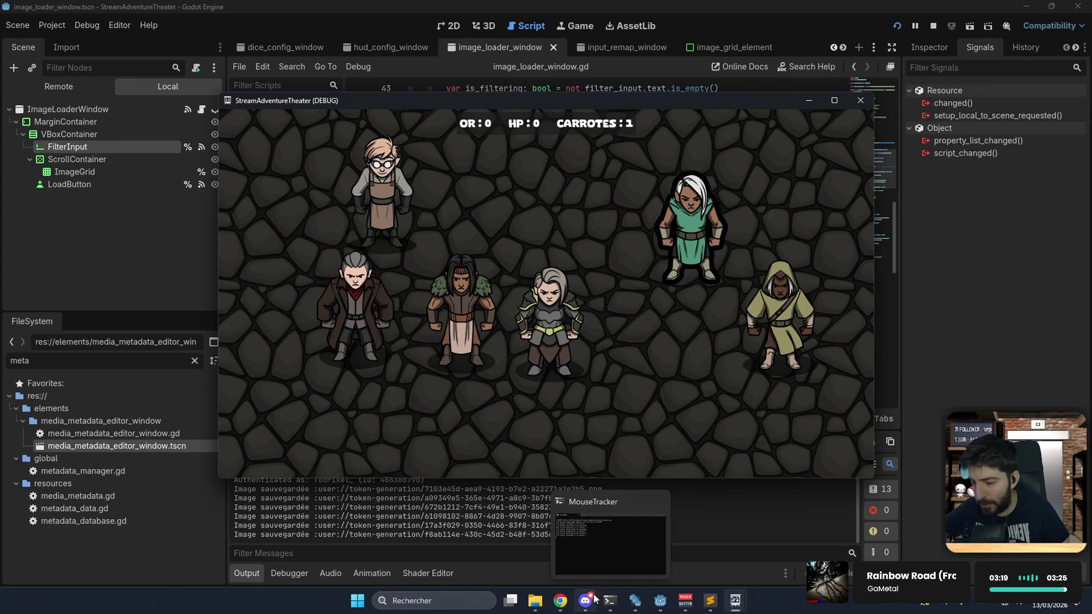
- Close the Ranger 3 page, download Half Elf Cleric 4, and add it as a token
click(560, 604)
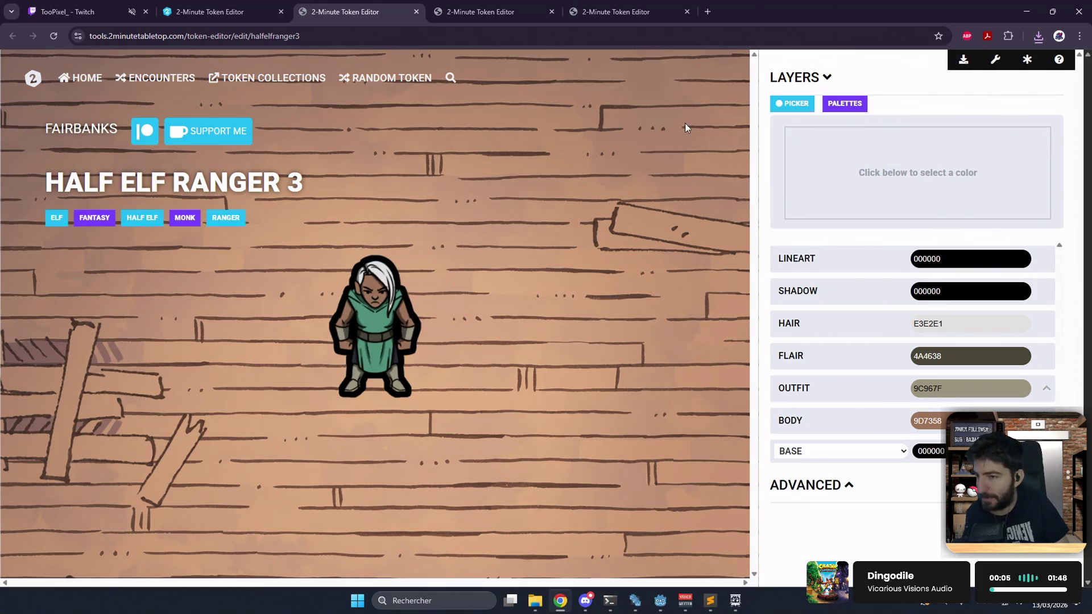
key(ctrl+w)
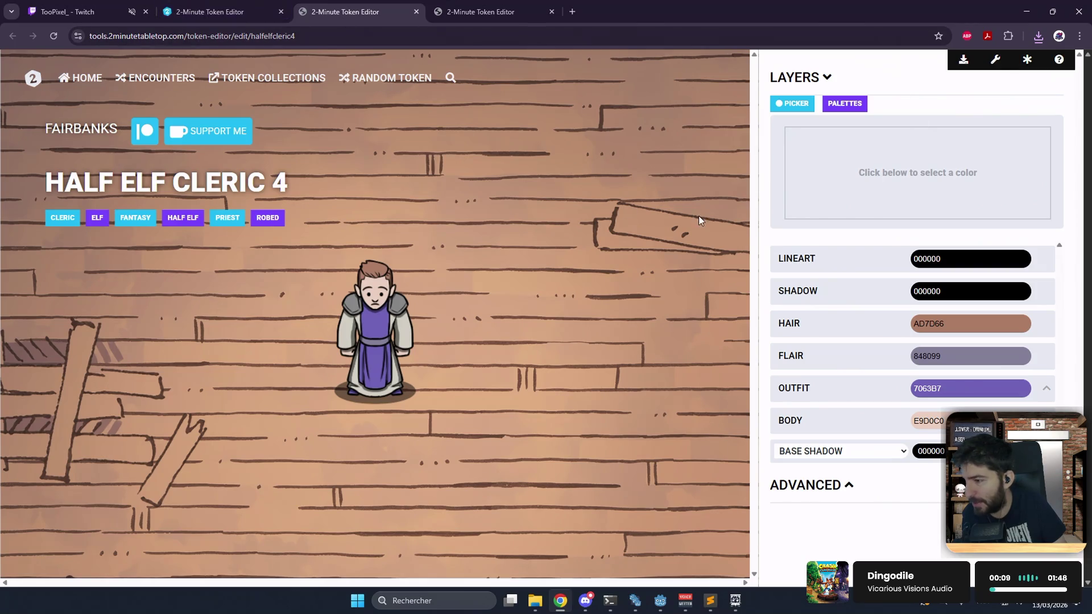
click(970, 64)
mouse_move(947, 85)
mouse_down()
mouse_move(737, 589)
mouse_move(739, 609)
mouse_move(687, 538)
mouse_move(667, 373)
mouse_up()
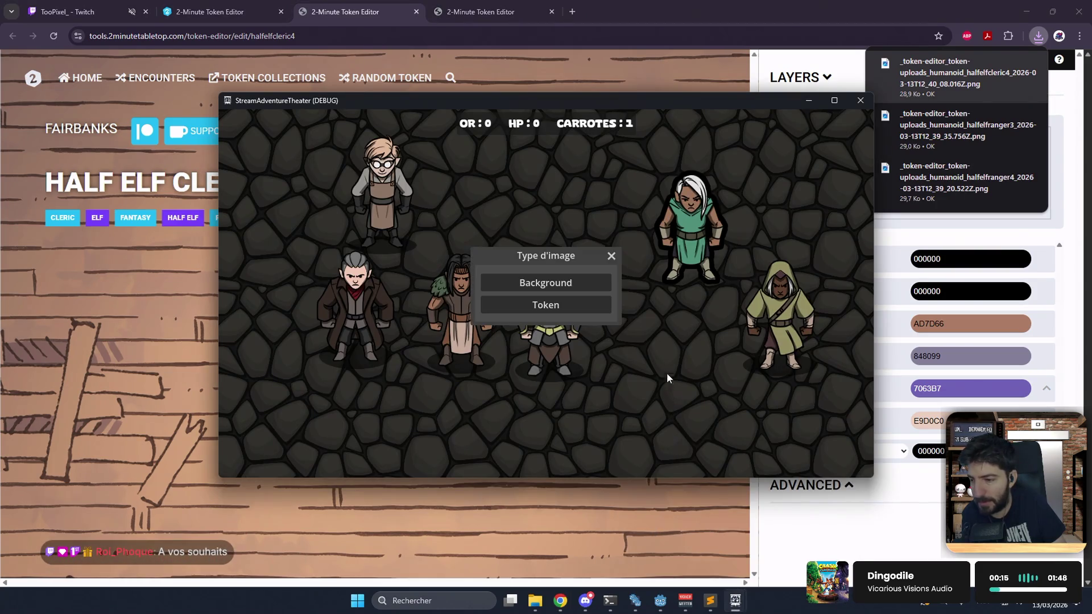
click(576, 303)
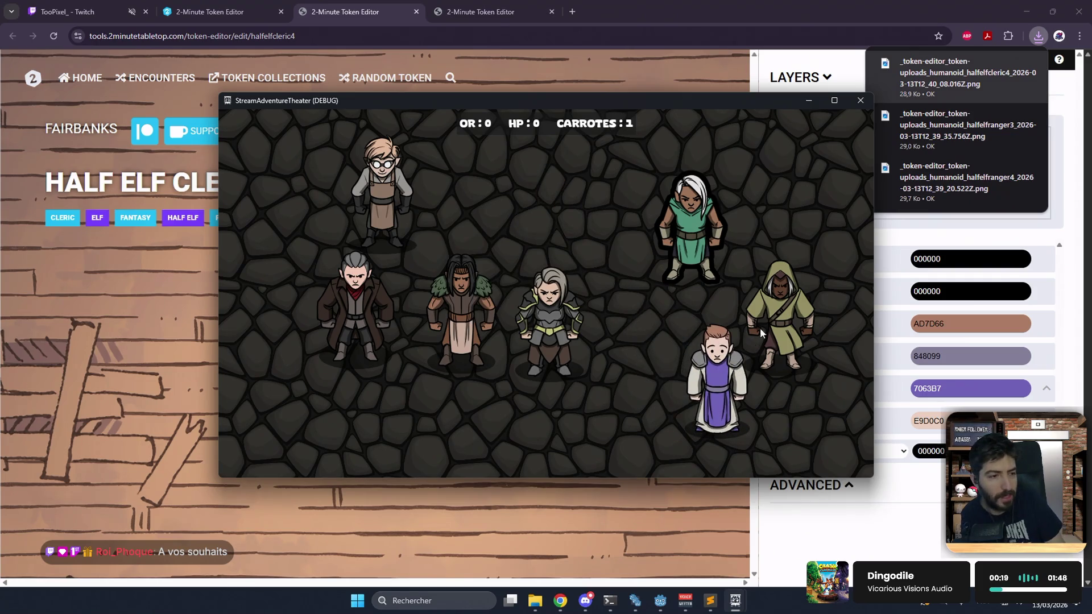
click(375, 5)
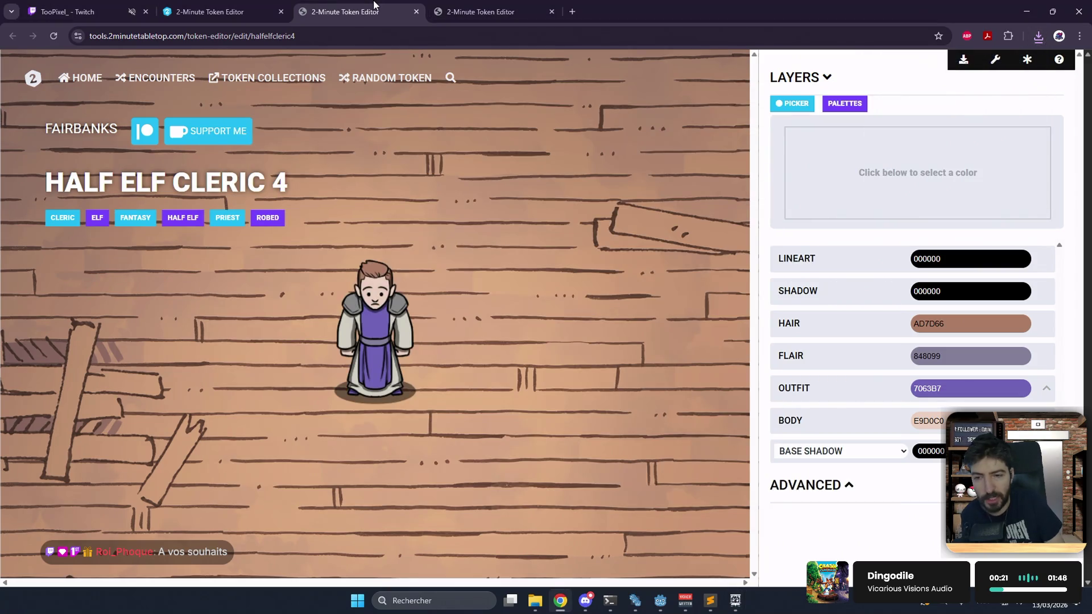
- Drag the downloaded Druid 3 image into the game as a Token and position it beside the purple cleric
middle_click(375, 5)
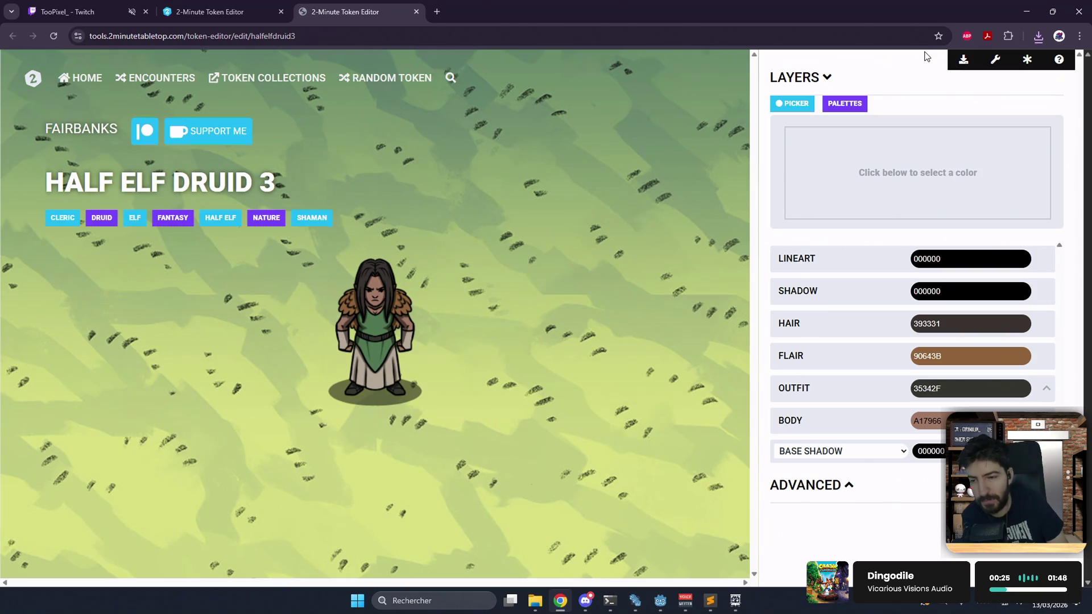
click(1034, 35)
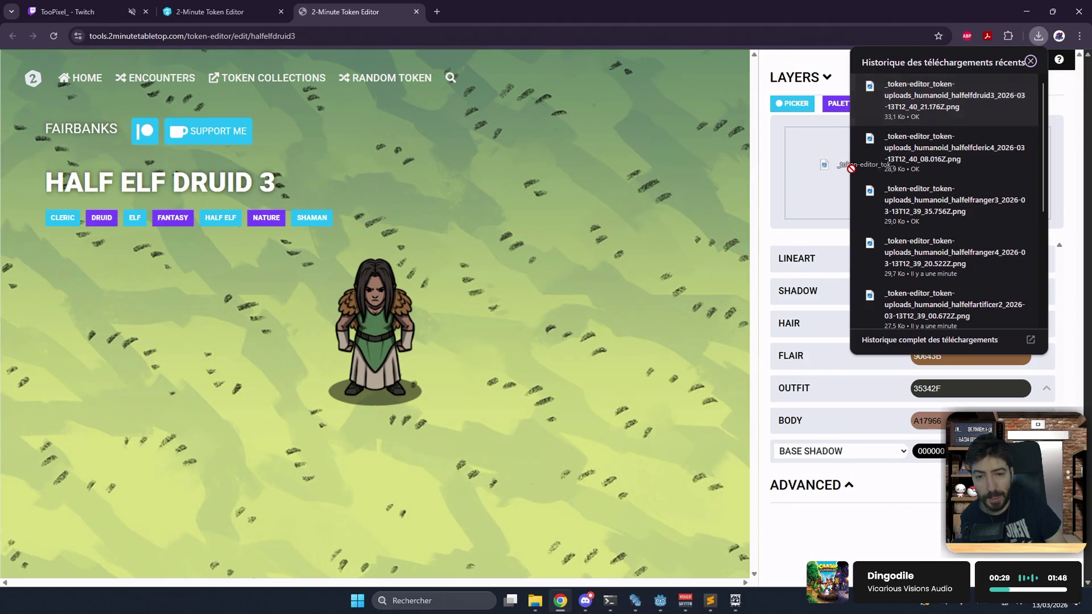
mouse_move(735, 604)
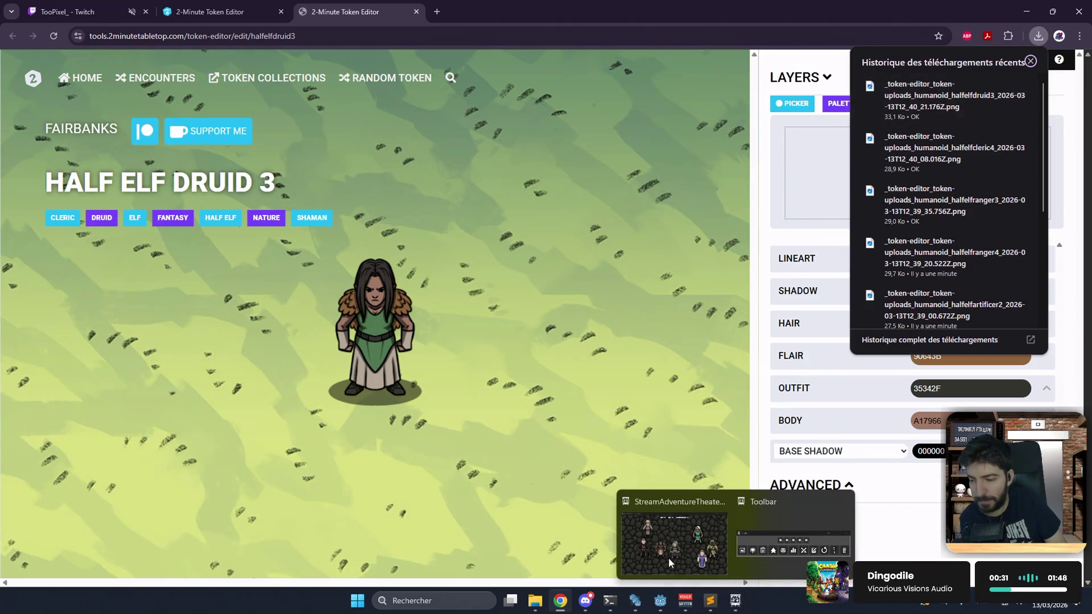
drag(668, 560, 664, 505)
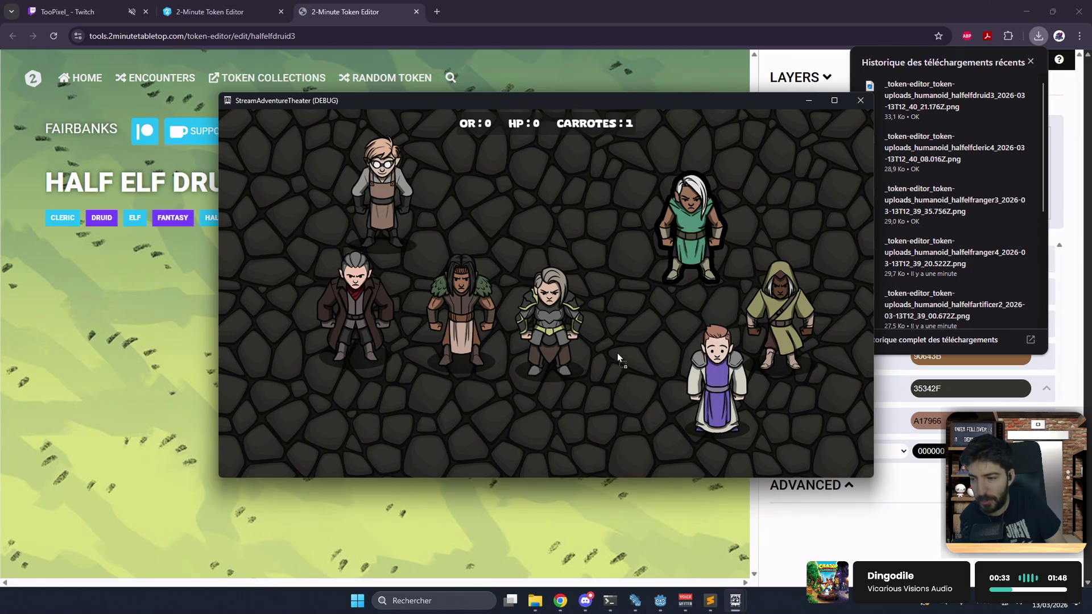
drag(617, 354, 647, 351)
click(579, 304)
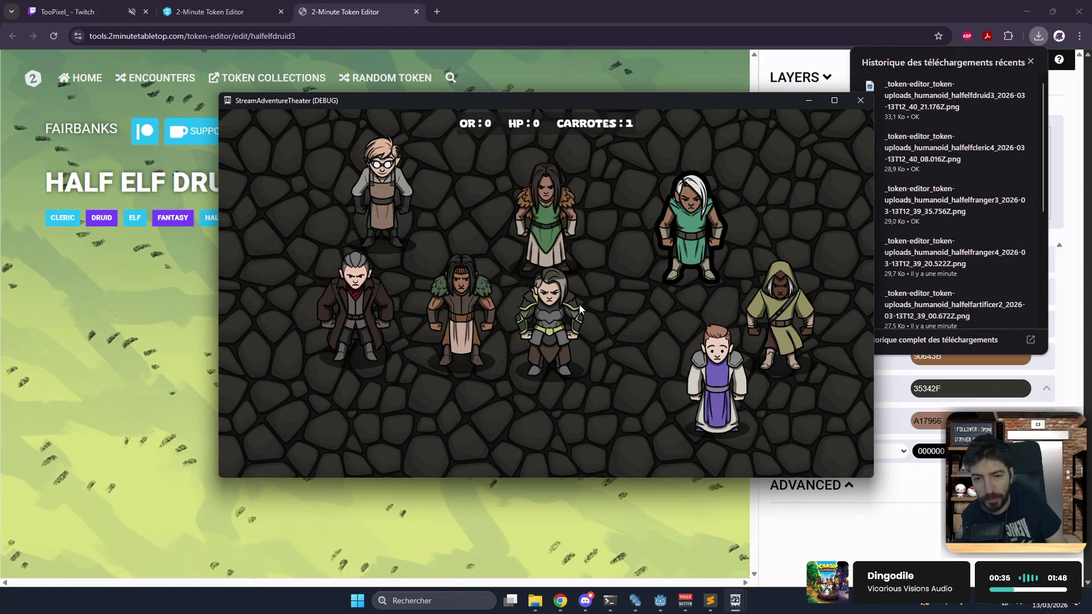
mouse_move(537, 231)
mouse_down()
mouse_move(622, 323)
mouse_move(620, 387)
mouse_up()
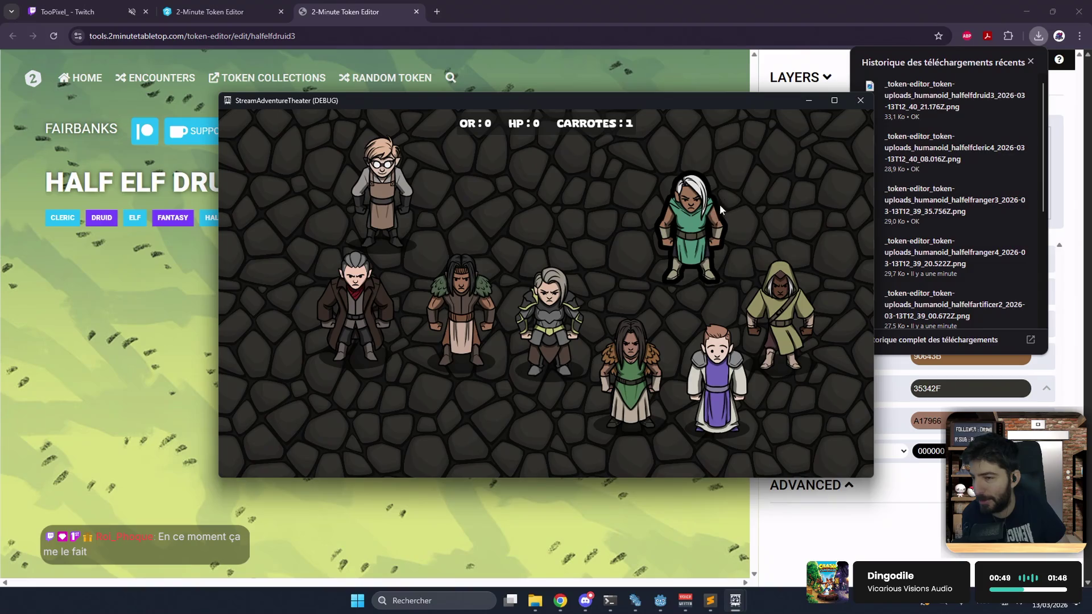
- Browse the saved tokens list opened with L, close it, and bring Chrome back in front
key(l)
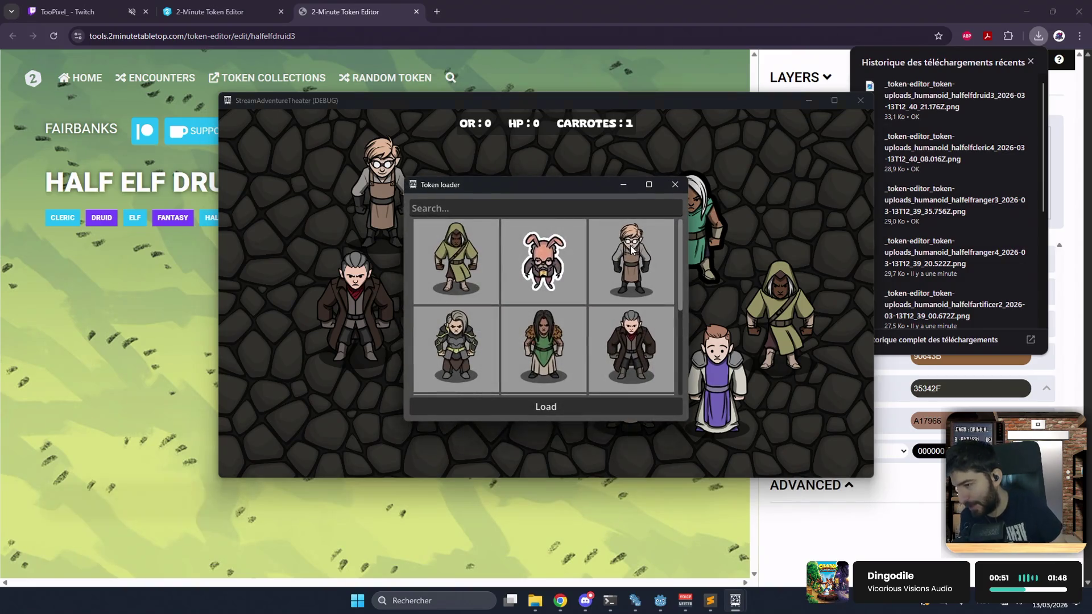
scroll(622, 285, down, 3)
scroll(622, 284, up, 5)
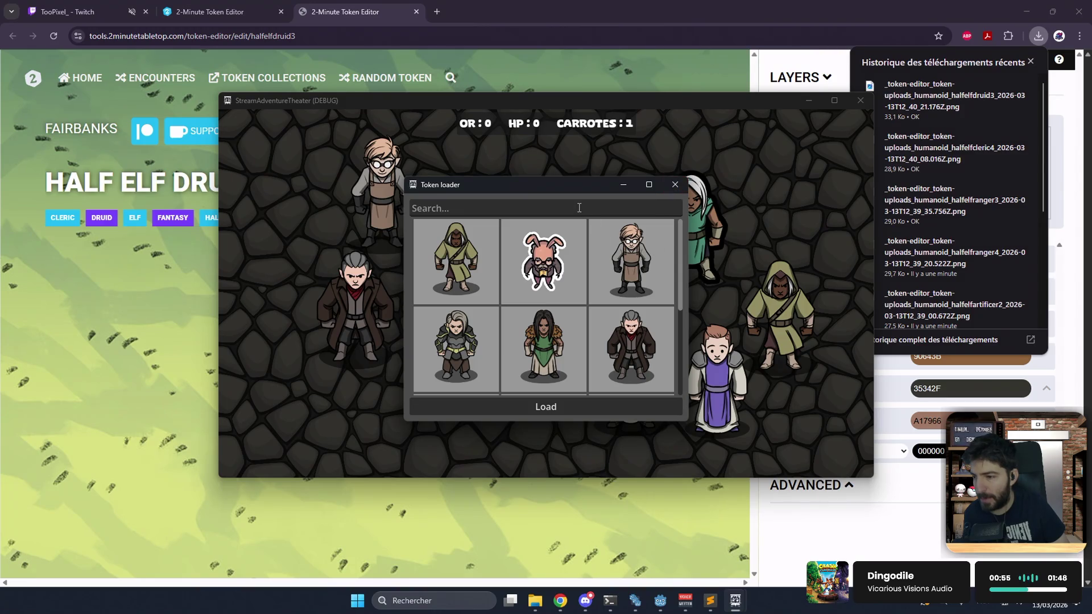
scroll(668, 230, down, 5)
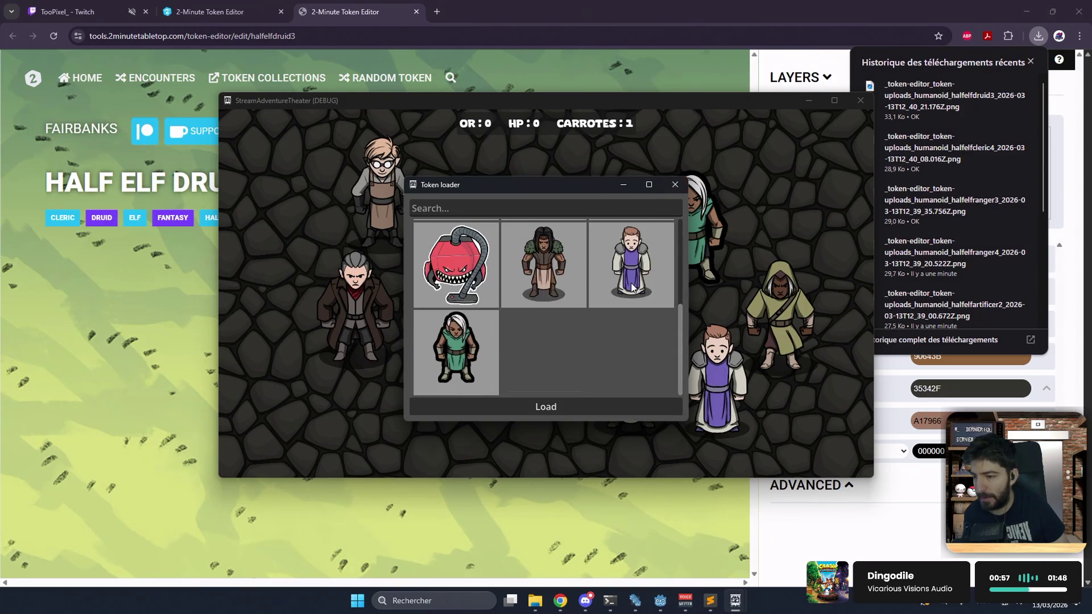
scroll(669, 230, up, 4)
click(673, 186)
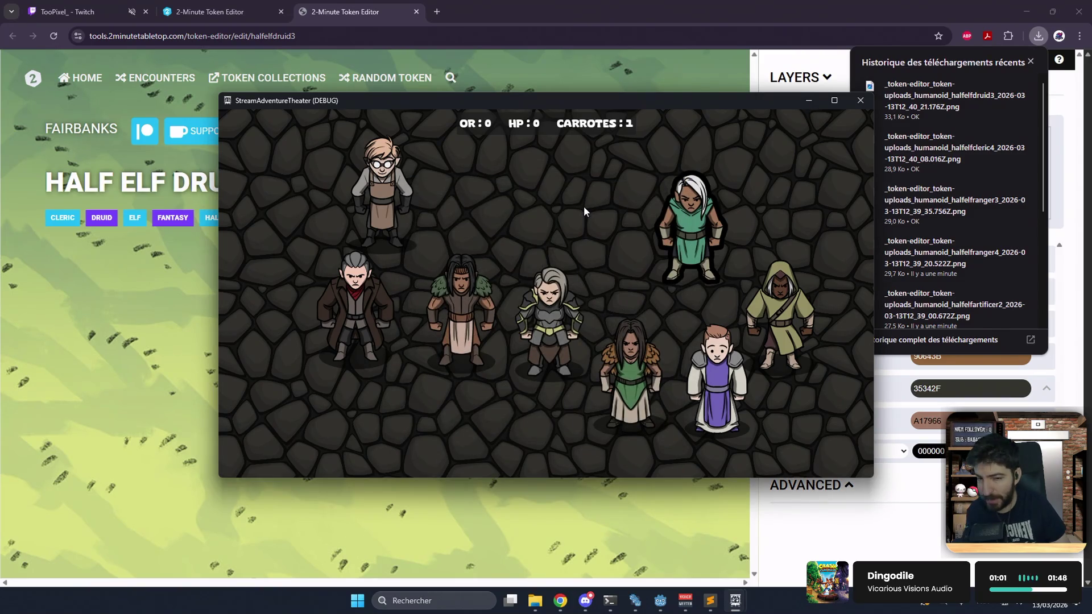
click(389, 11)
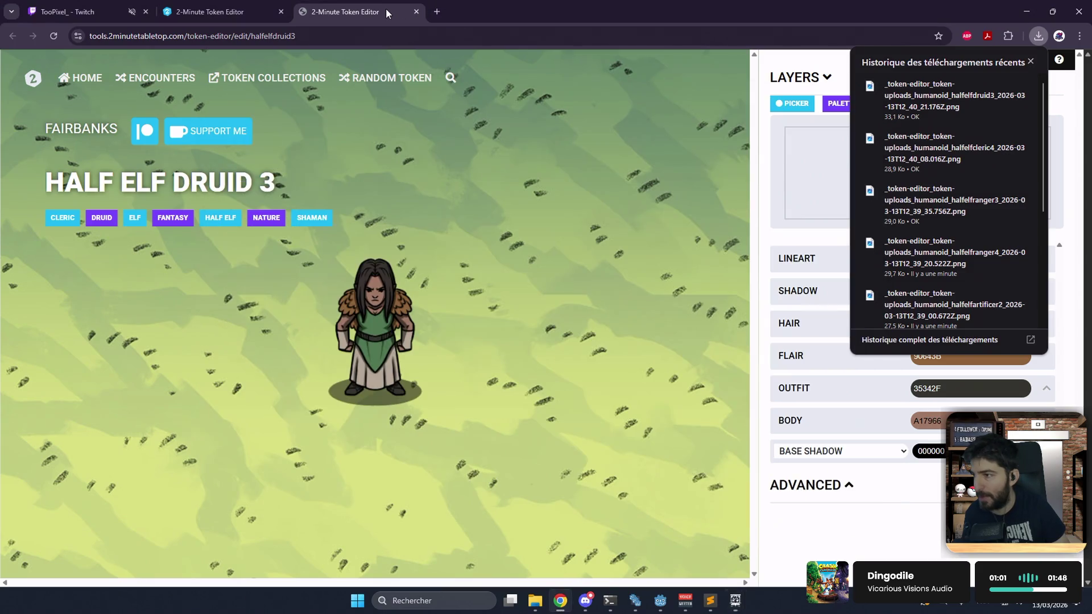
- Google 'pixabay' in a new tab and open the Pixabay site in its own tab
click(436, 11)
text(pixa)
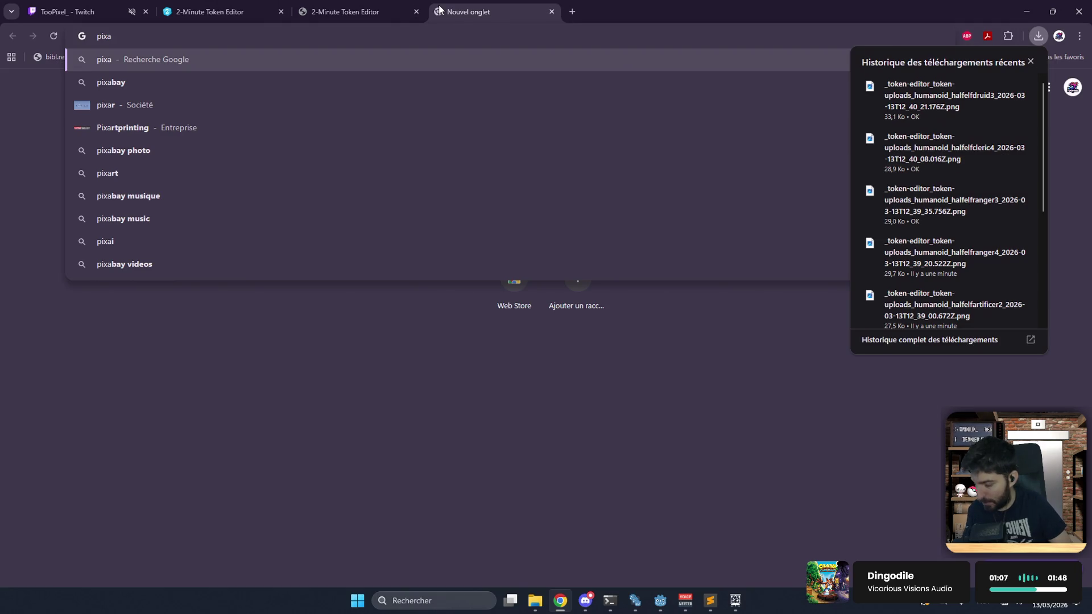
text(bay)
key(Return)
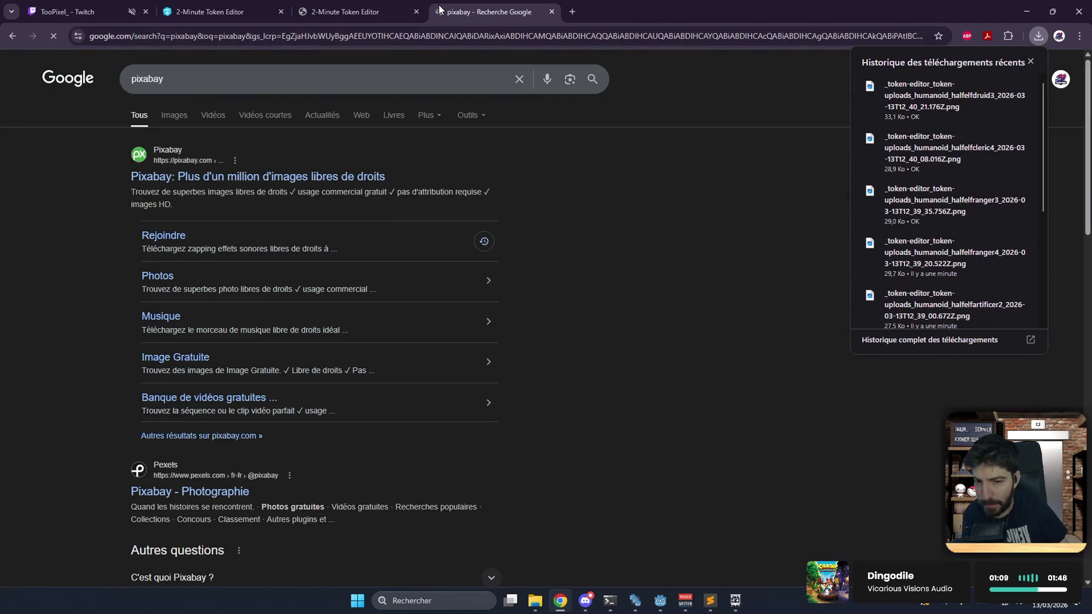
click(234, 179)
click(390, 7)
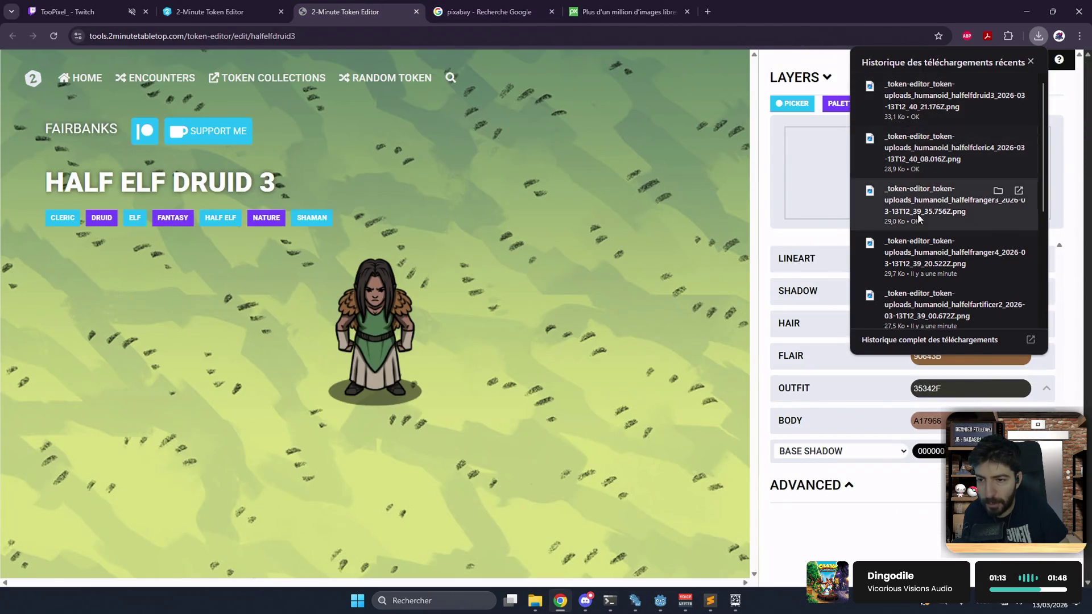
click(625, 11)
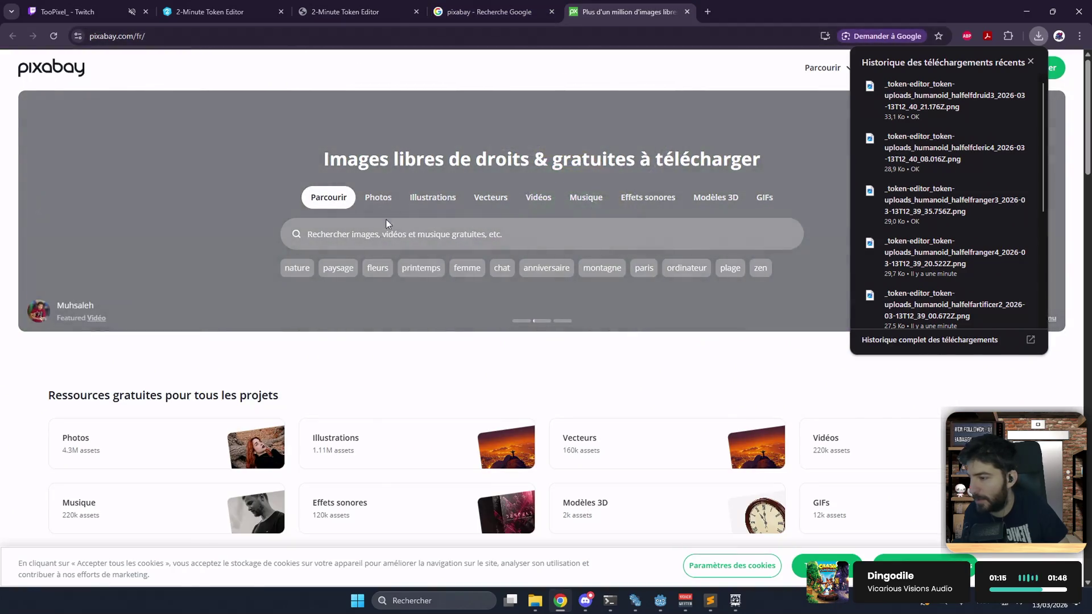
- Go to Pixabay's Illustrations section, dismissing the downloads list and the Adobe promo
click(409, 458)
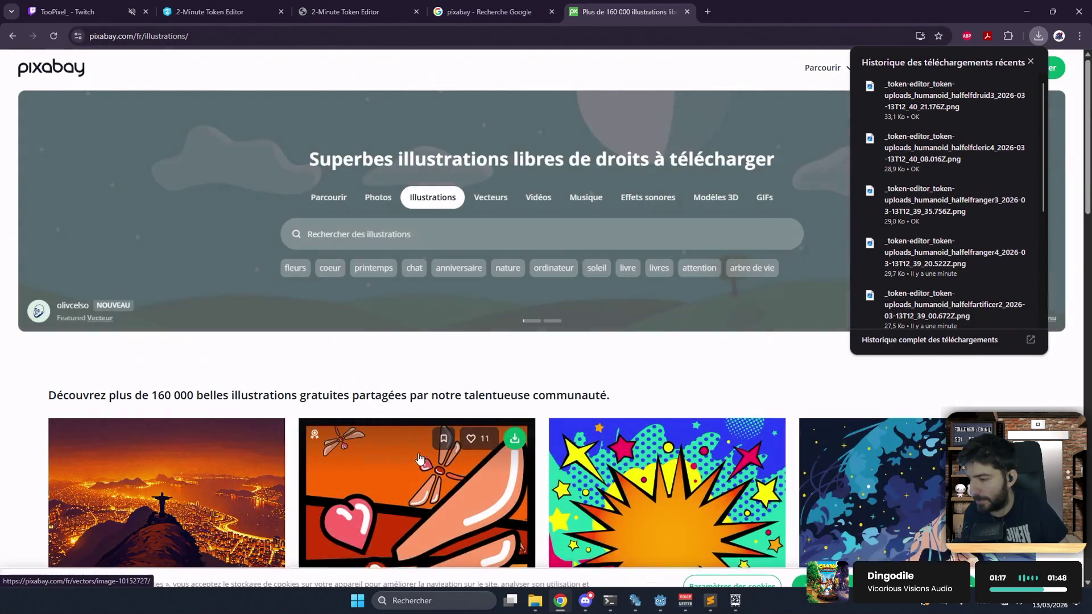
scroll(420, 459, down, 4)
scroll(524, 385, up, 4)
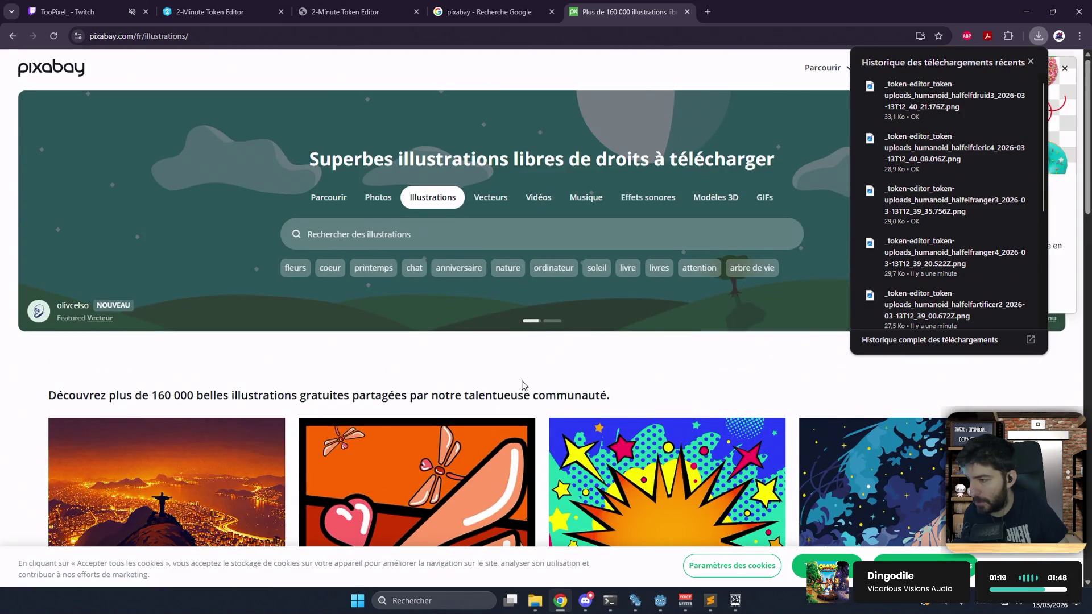
click(1030, 61)
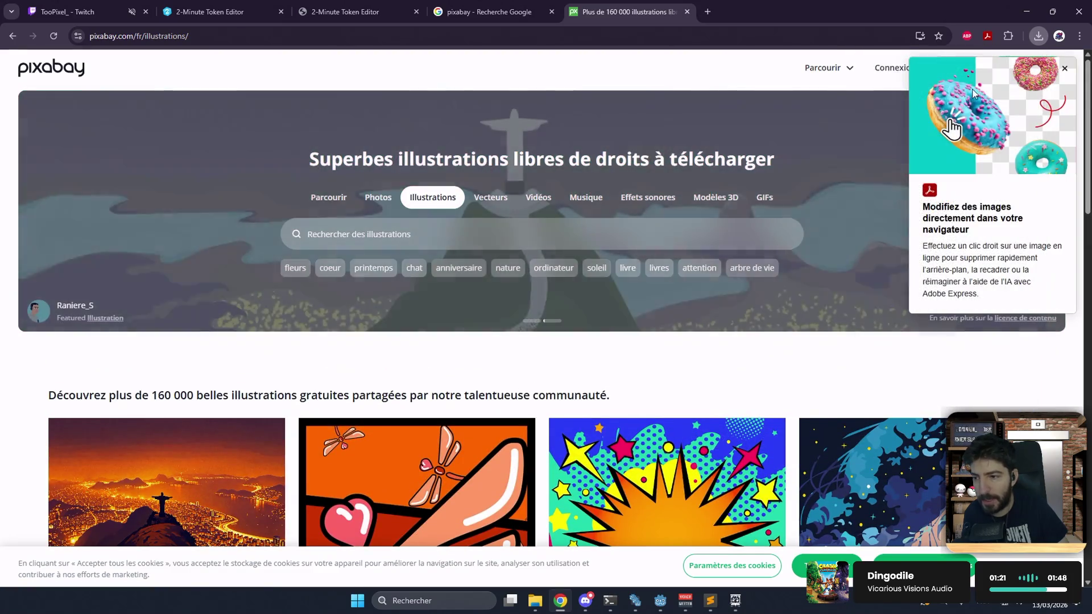
click(1065, 68)
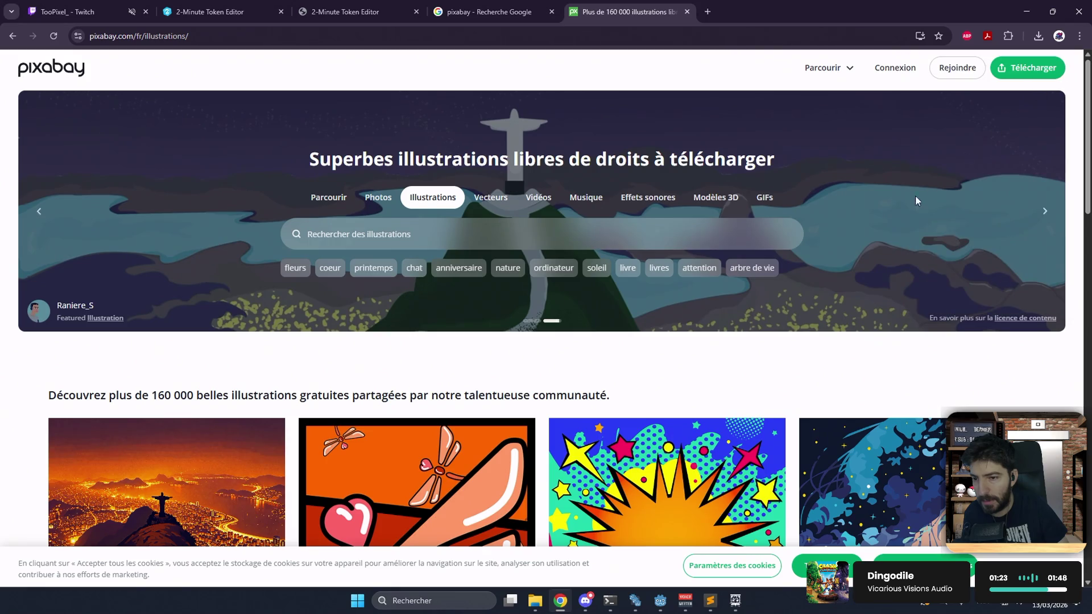
scroll(524, 271, down, 12)
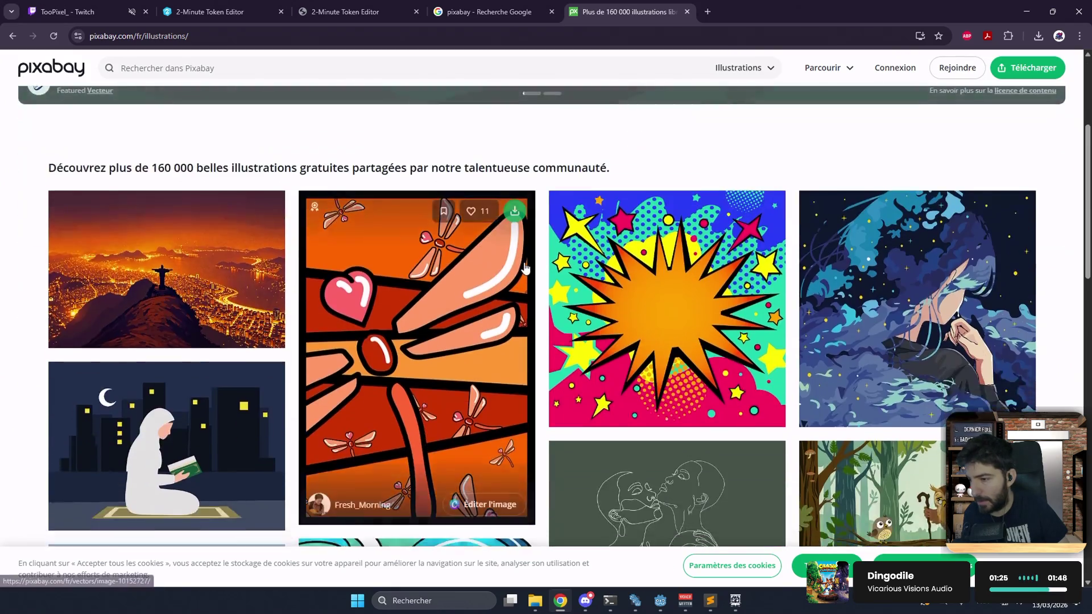
scroll(533, 250, up, 12)
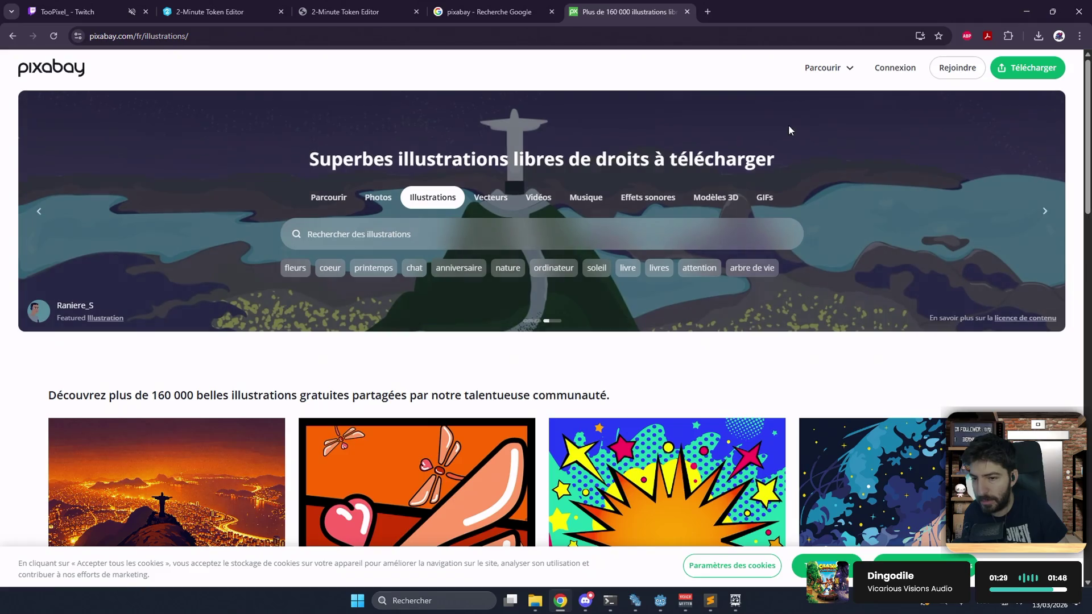
- Open the Rio city-at-night illustration in a new tab and switch to it
click(620, 230)
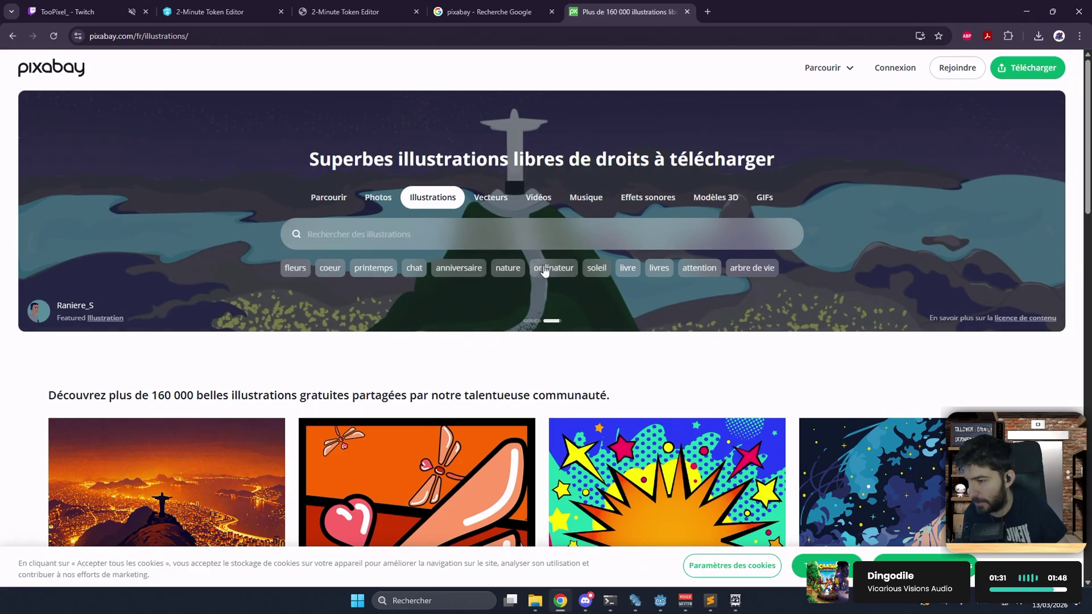
scroll(544, 271, down, 6)
middle_click(174, 304)
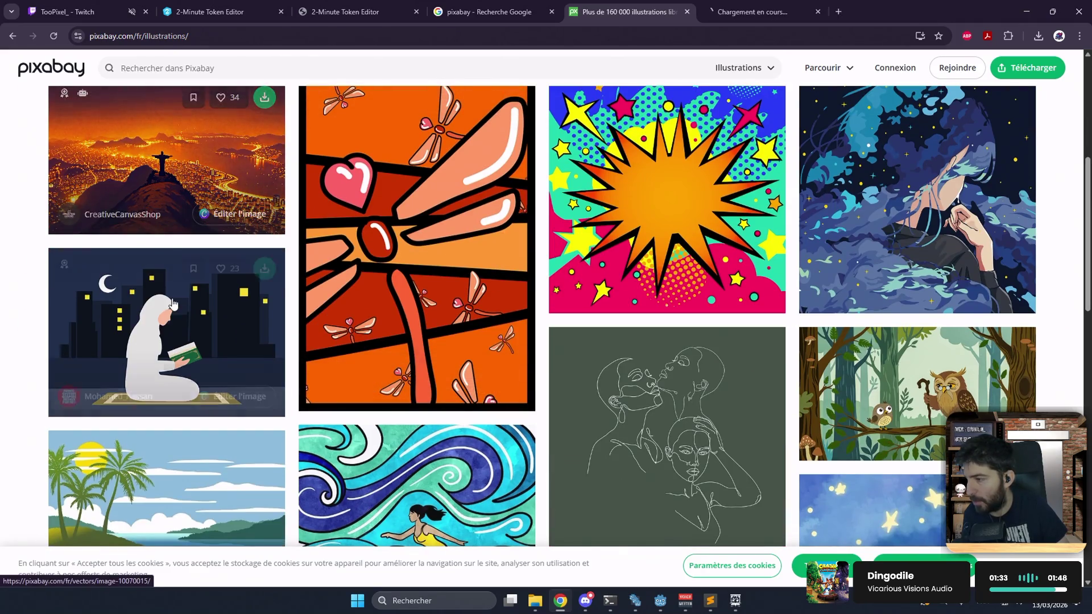
scroll(568, 239, down, 3)
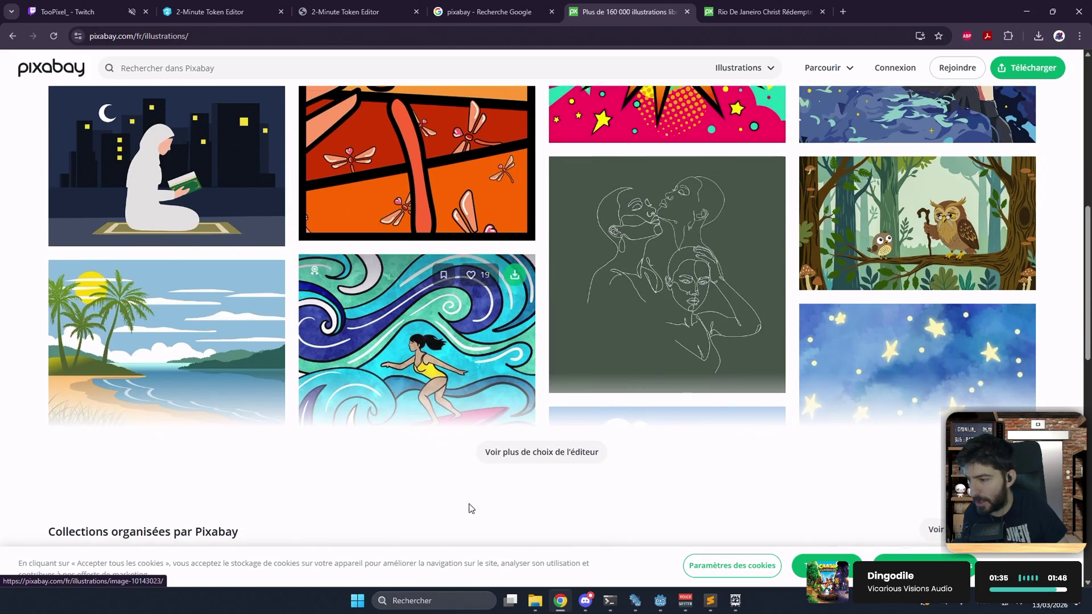
click(519, 459)
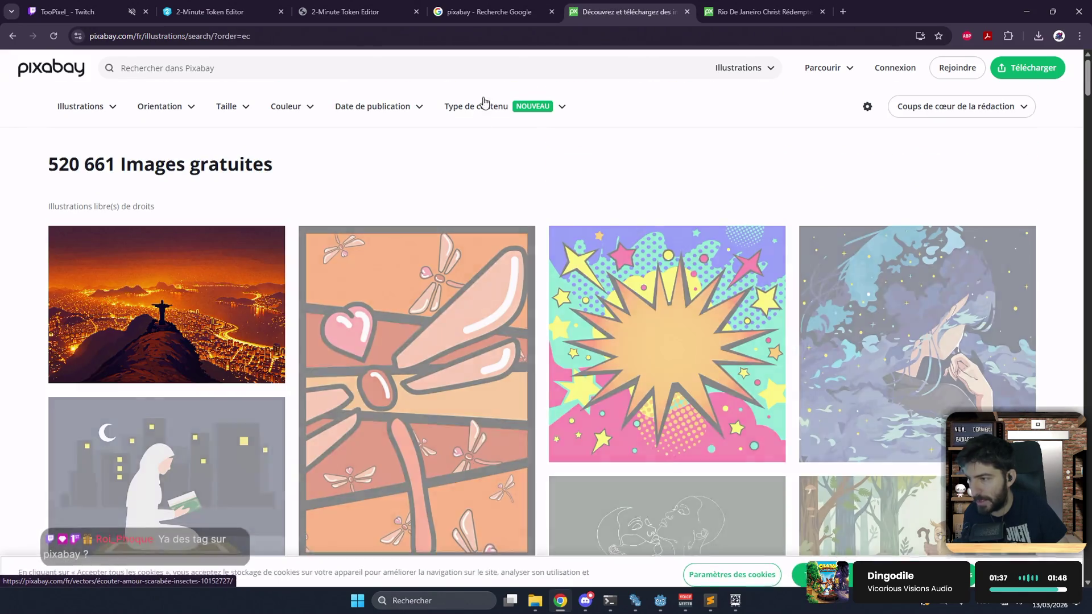
click(490, 69)
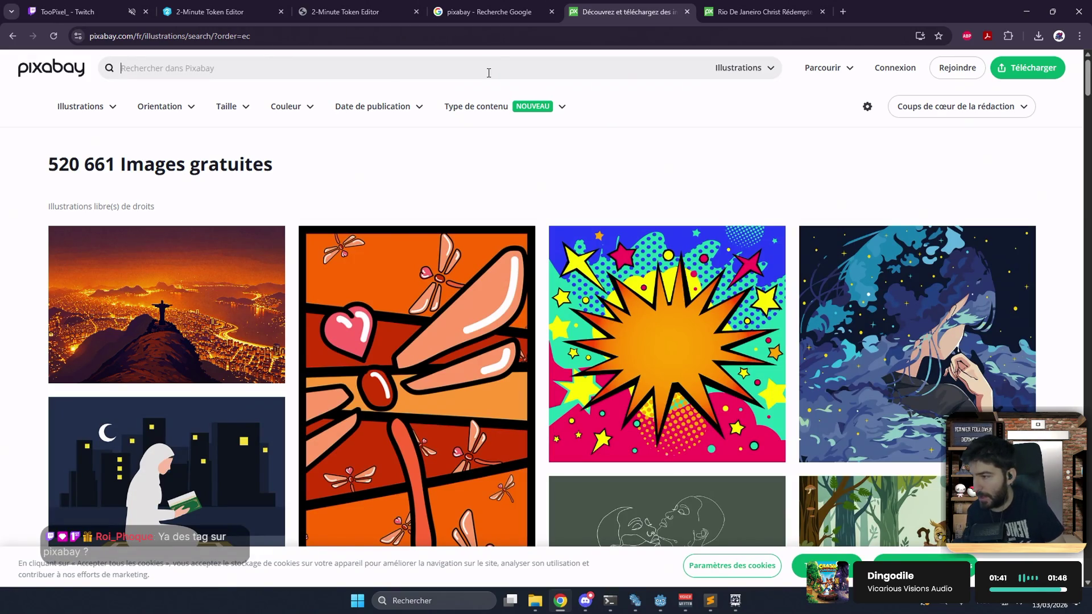
click(743, 4)
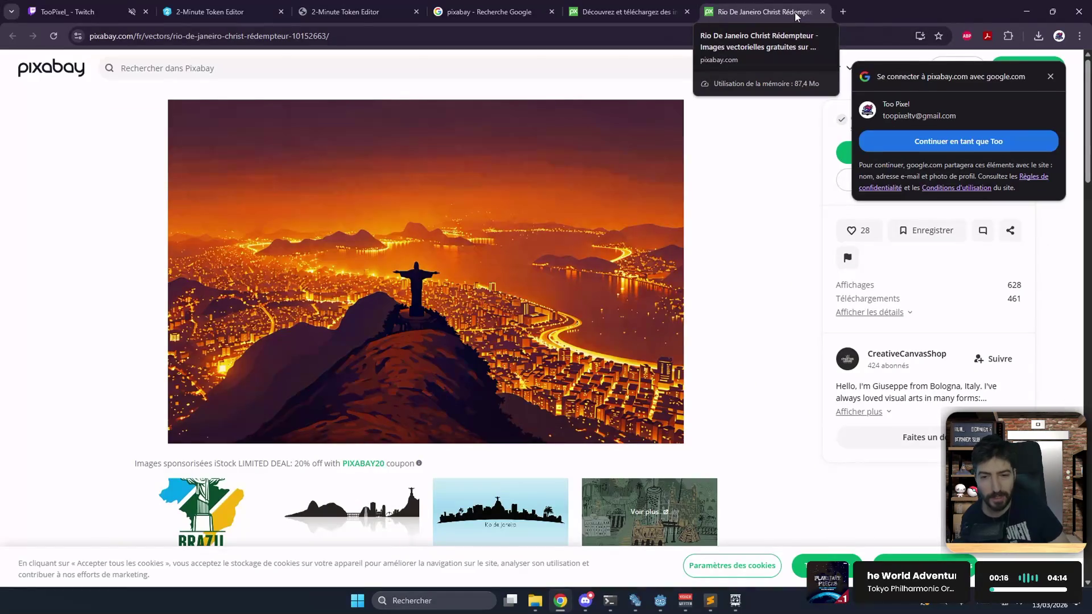
- Check the Rio illustration's details, download it as a 1920×1280 PNG, and close the thank-you popup
click(854, 311)
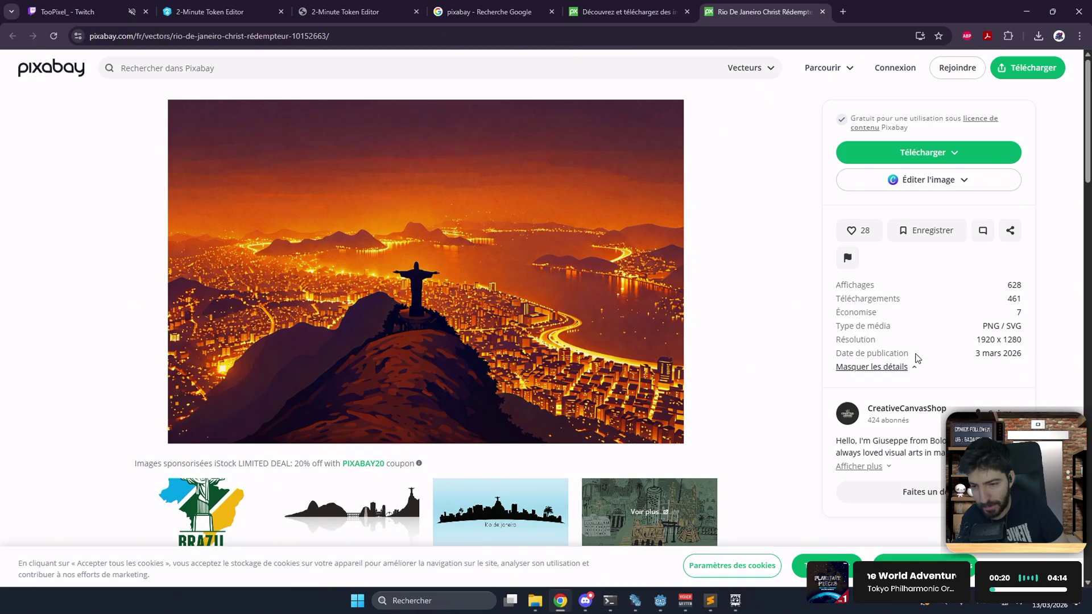
scroll(937, 349, down, 5)
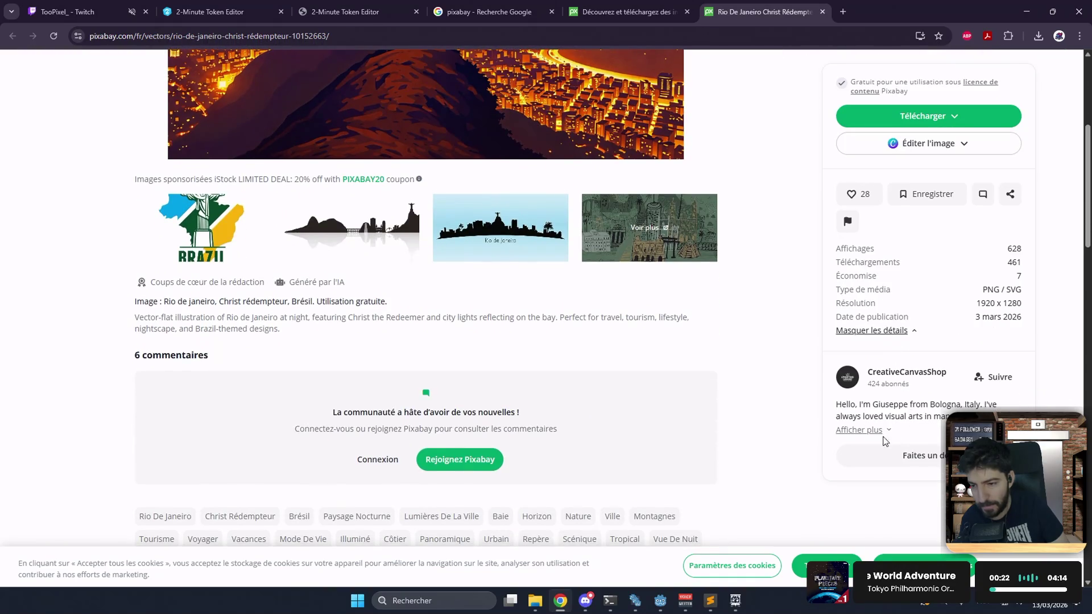
scroll(569, 415, down, 2)
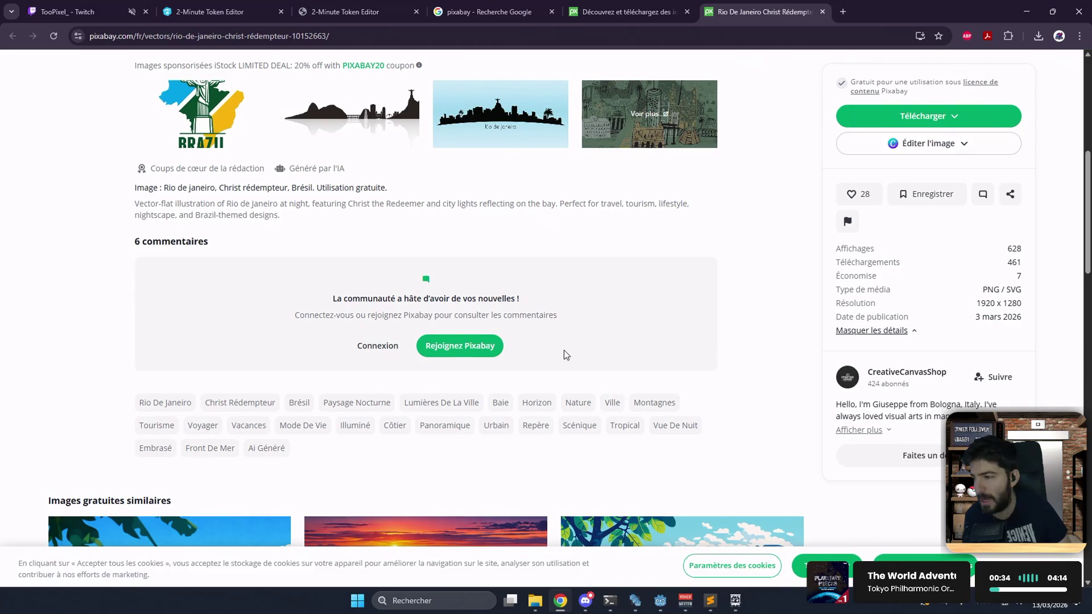
scroll(480, 266, up, 6)
scroll(500, 211, down, 7)
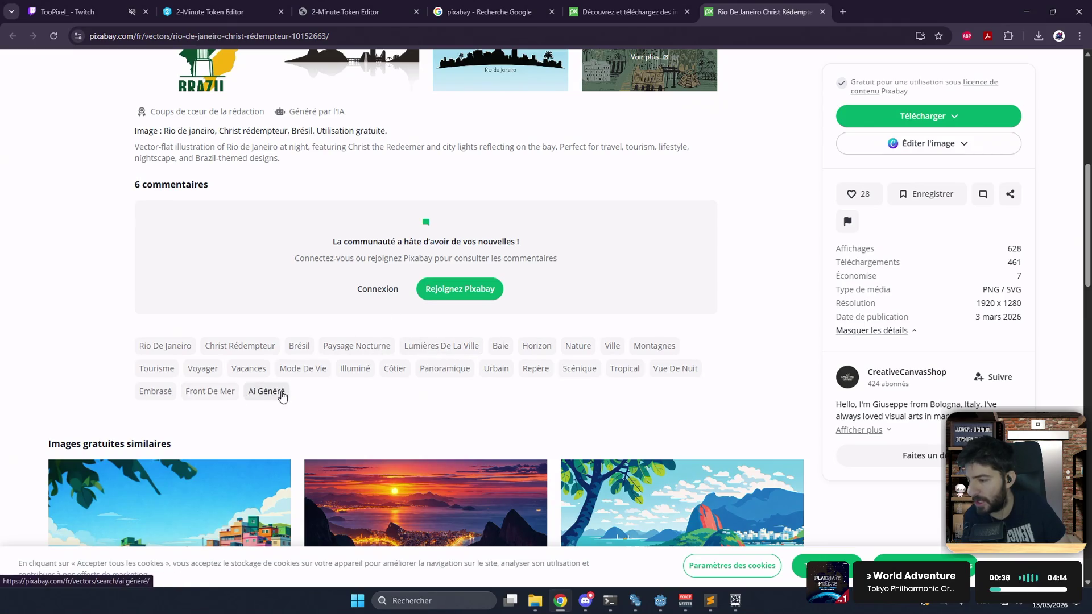
scroll(295, 385, up, 7)
scroll(295, 385, up, 1)
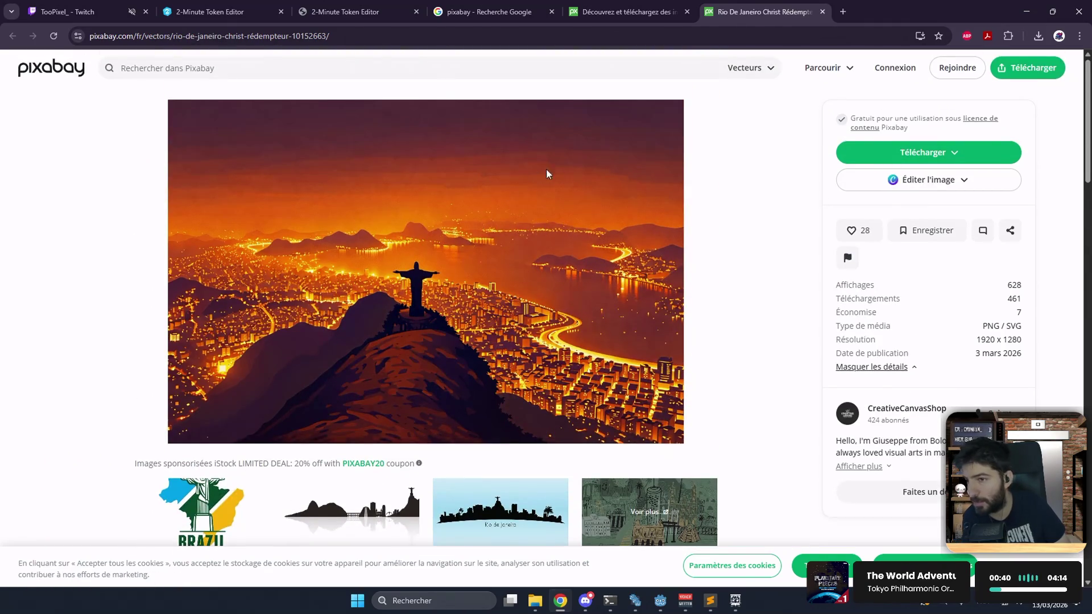
click(885, 153)
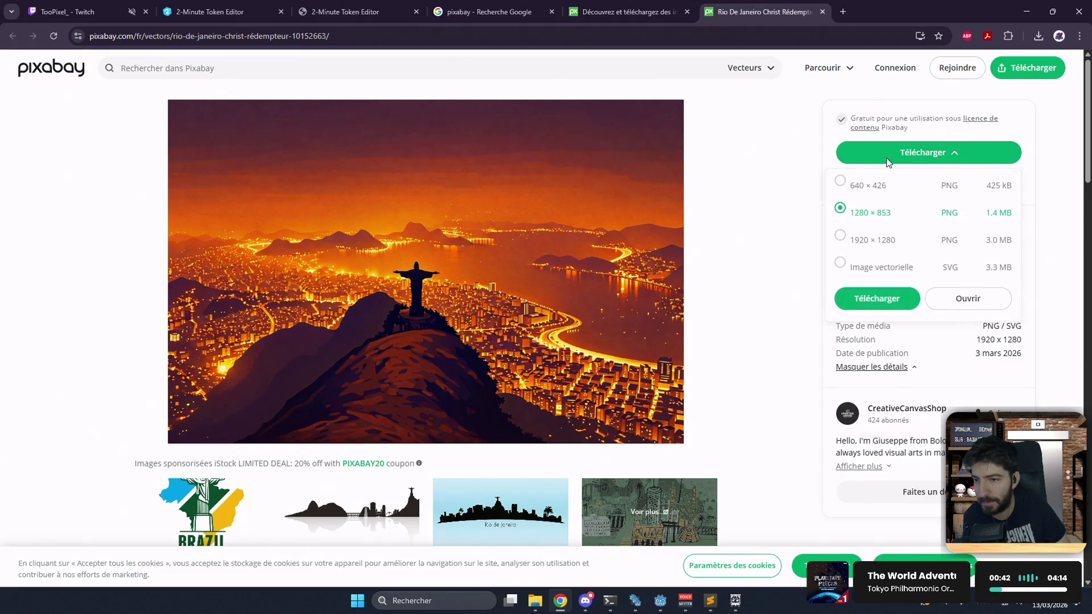
click(862, 297)
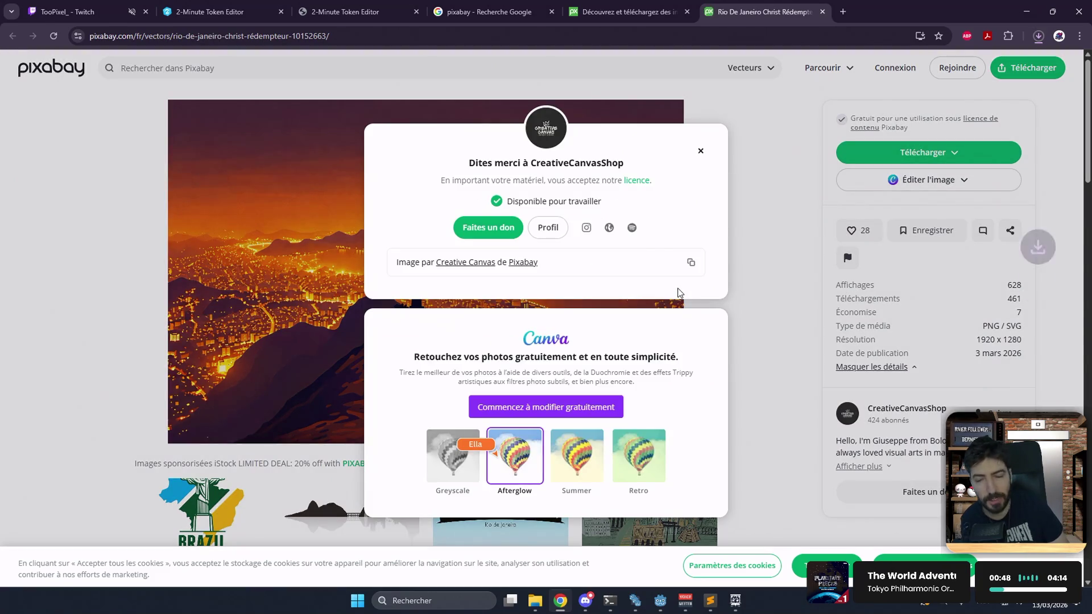
click(701, 152)
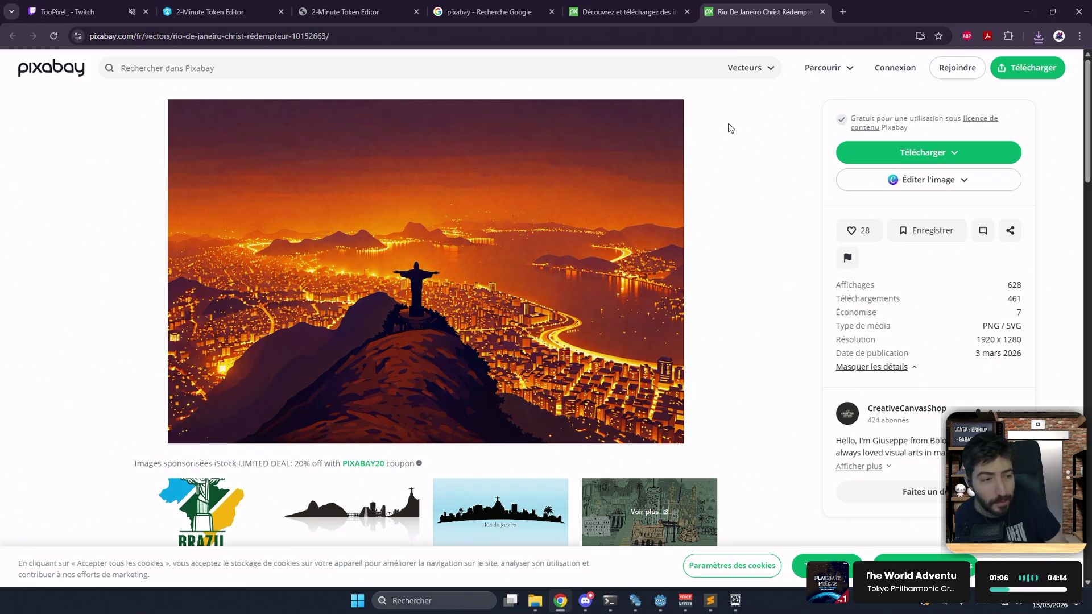
- Close the Rio page and search Pixabay's 'illustration fantastique' tag instead
middle_click(732, 8)
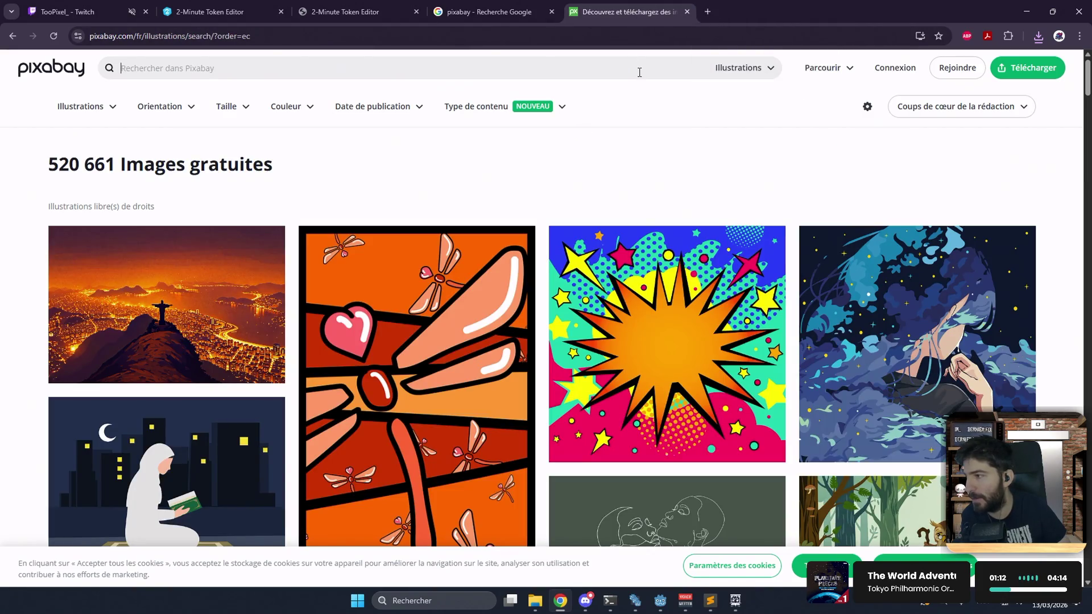
text(rpg)
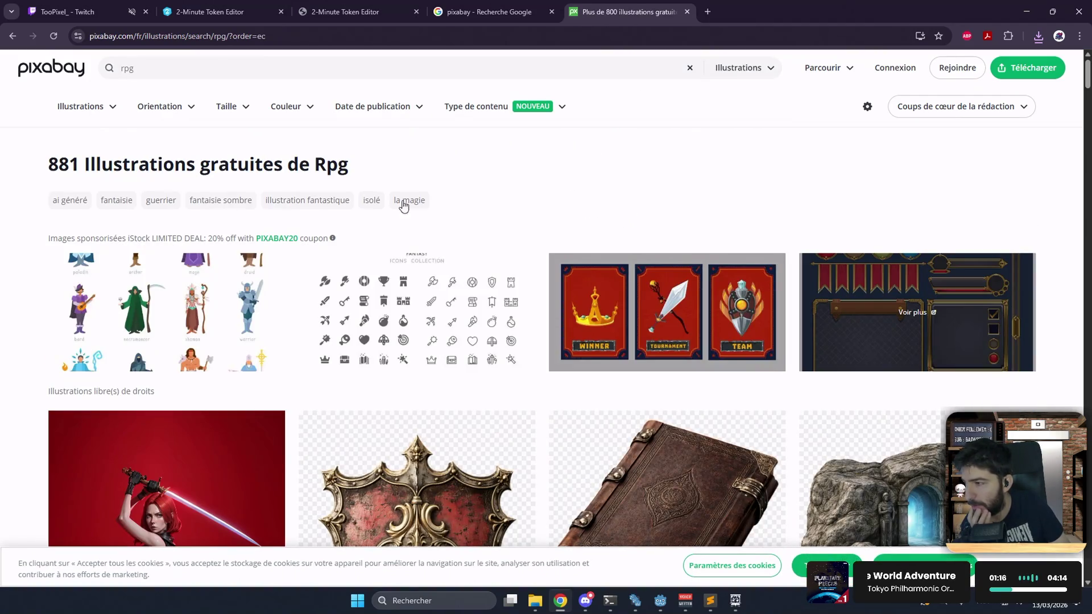
click(298, 209)
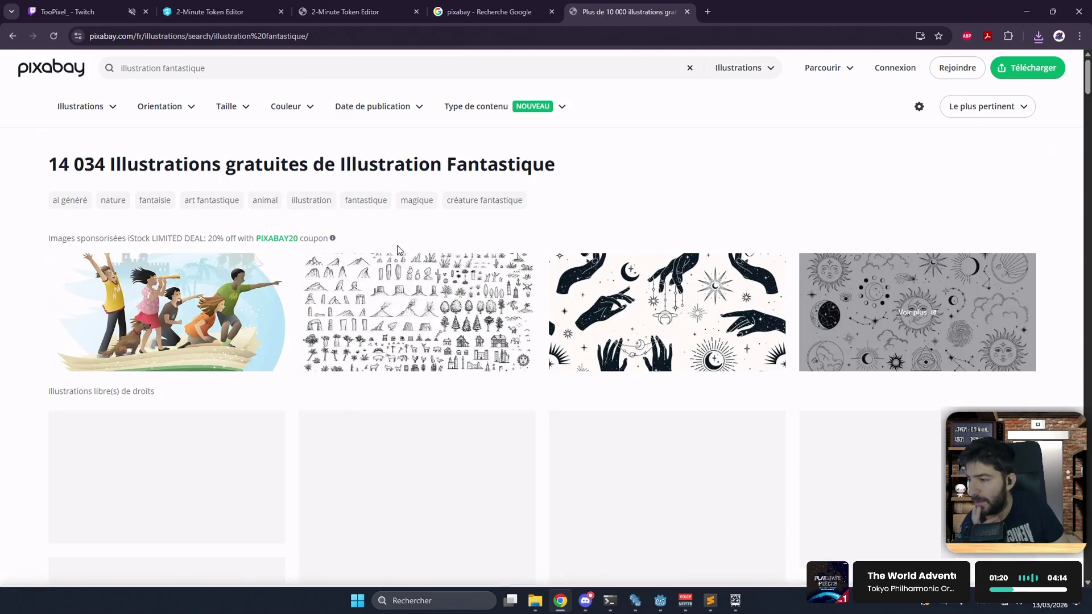
scroll(416, 249, down, 6)
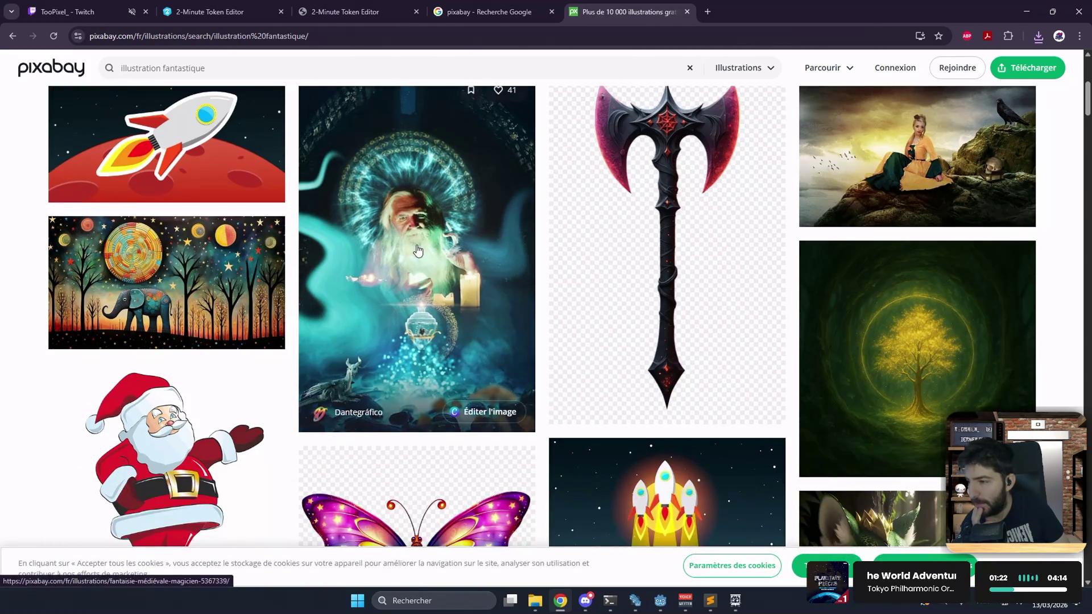
scroll(417, 249, down, 6)
scroll(416, 249, up, 12)
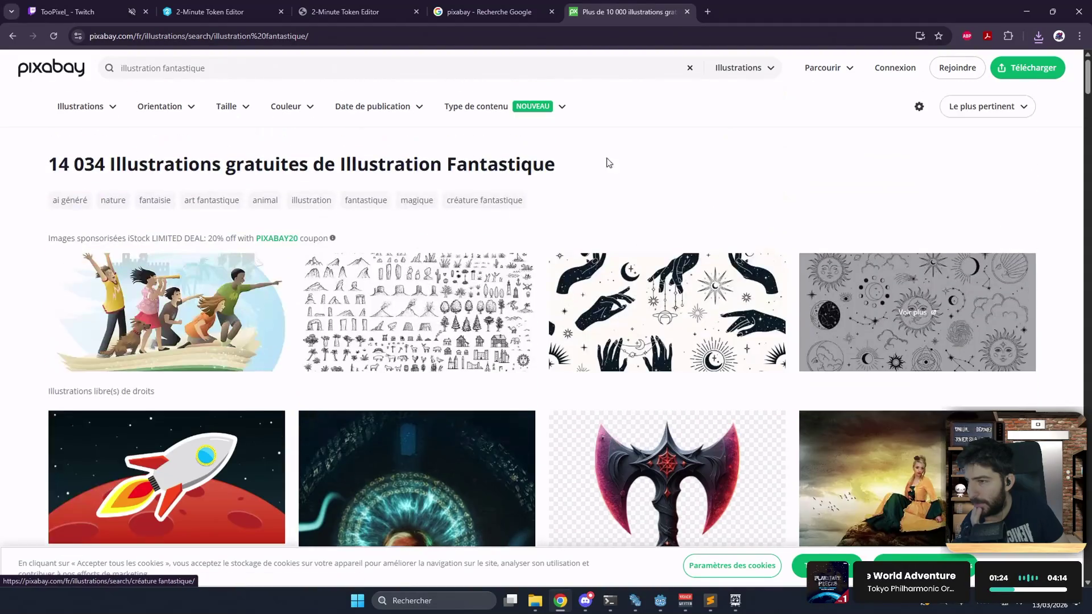
- Filter results to Photos and open the balloon, fiery planet, snowy, cave and sponsored images in tabs
click(734, 68)
click(721, 121)
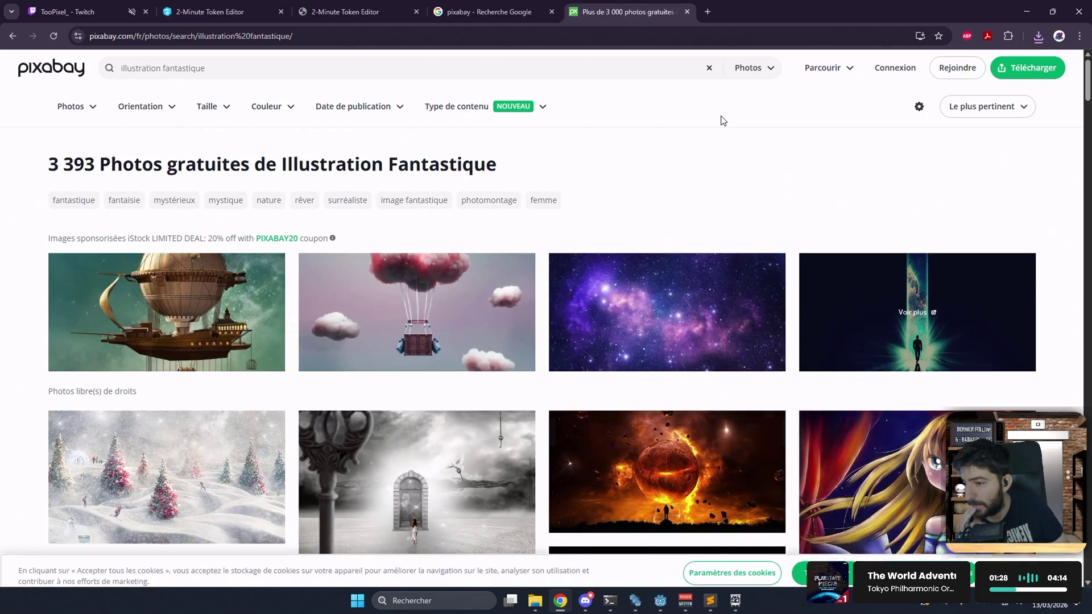
middle_click(627, 312)
middle_click(253, 298)
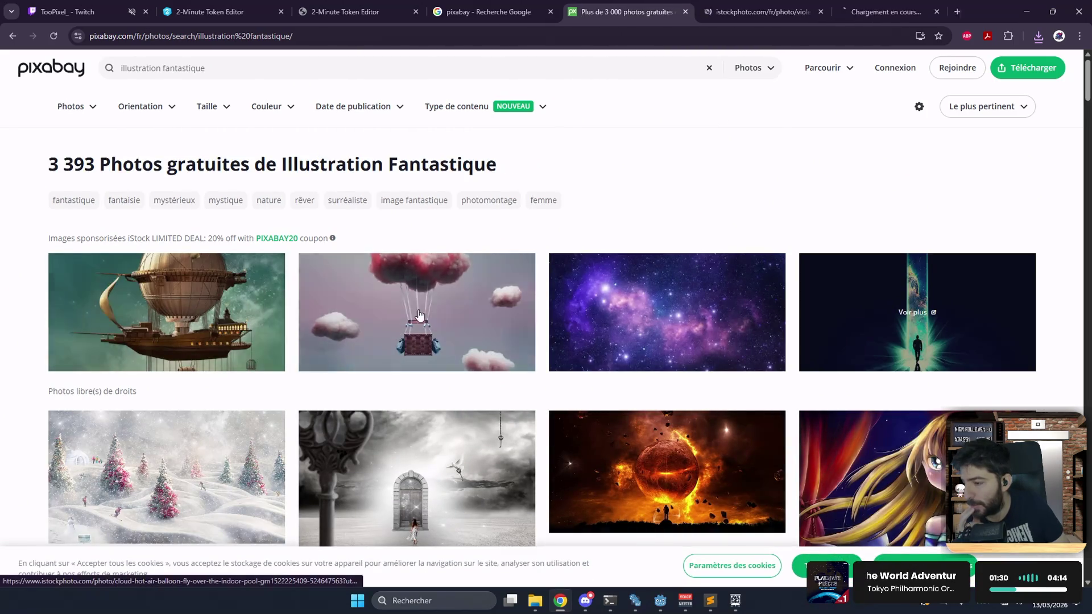
middle_click(419, 317)
middle_click(593, 433)
scroll(593, 434, down, 5)
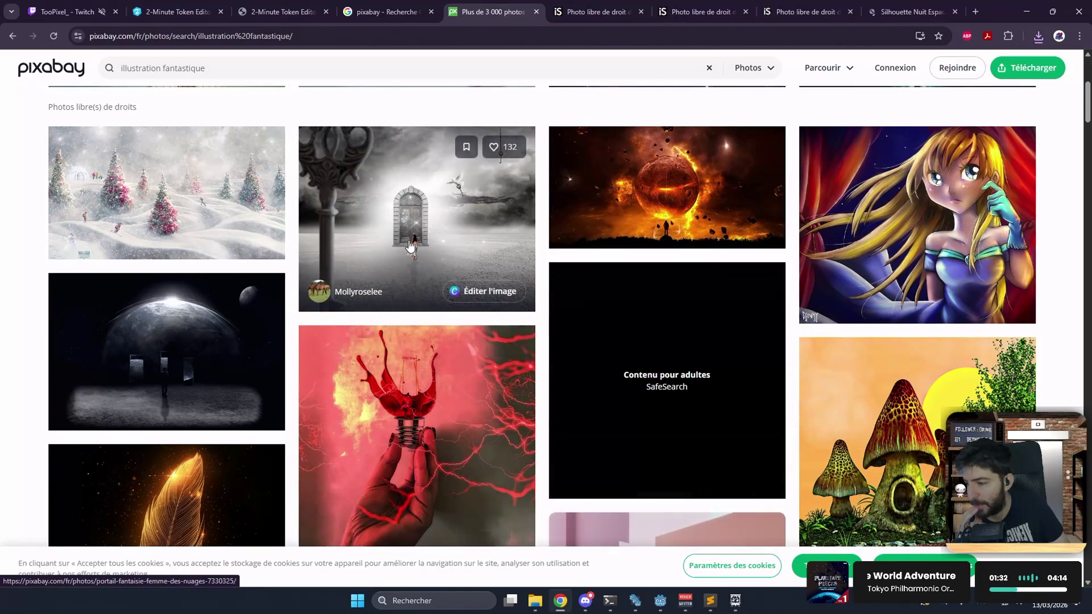
middle_click(177, 185)
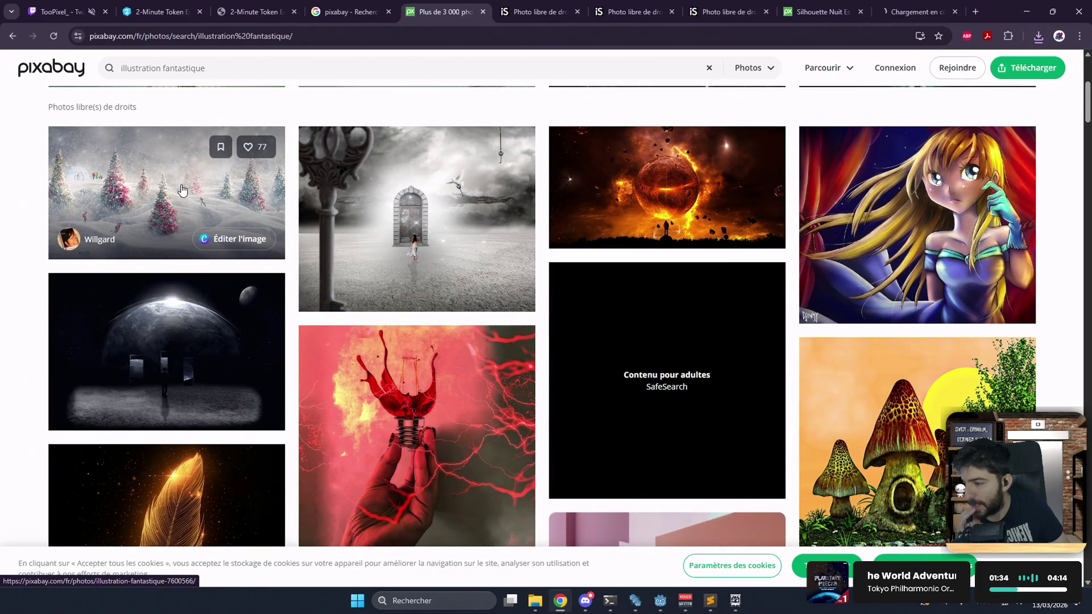
scroll(181, 188, down, 10)
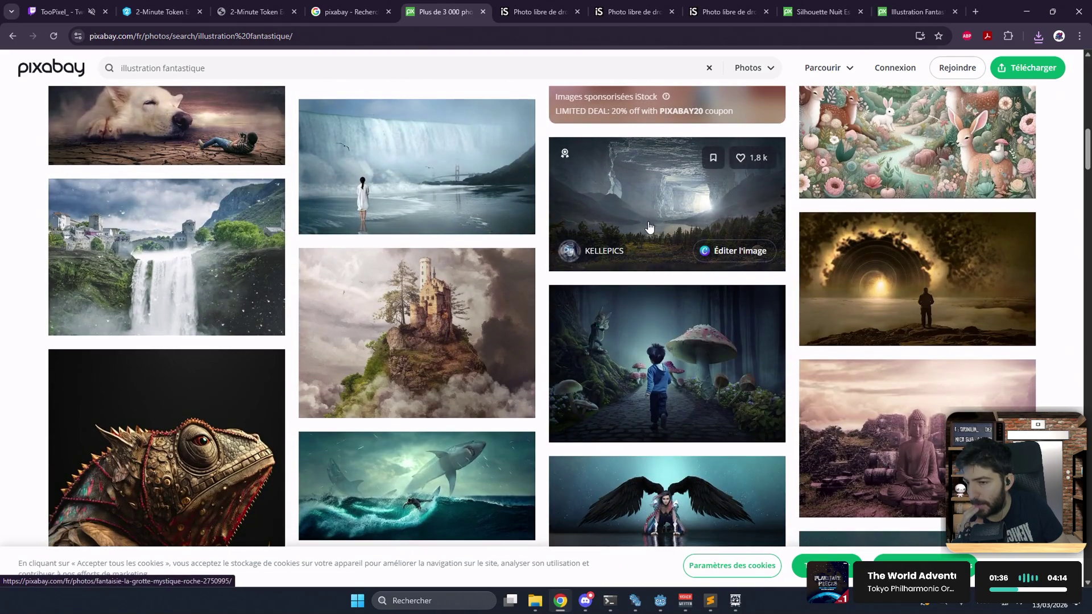
middle_click(665, 217)
click(483, 12)
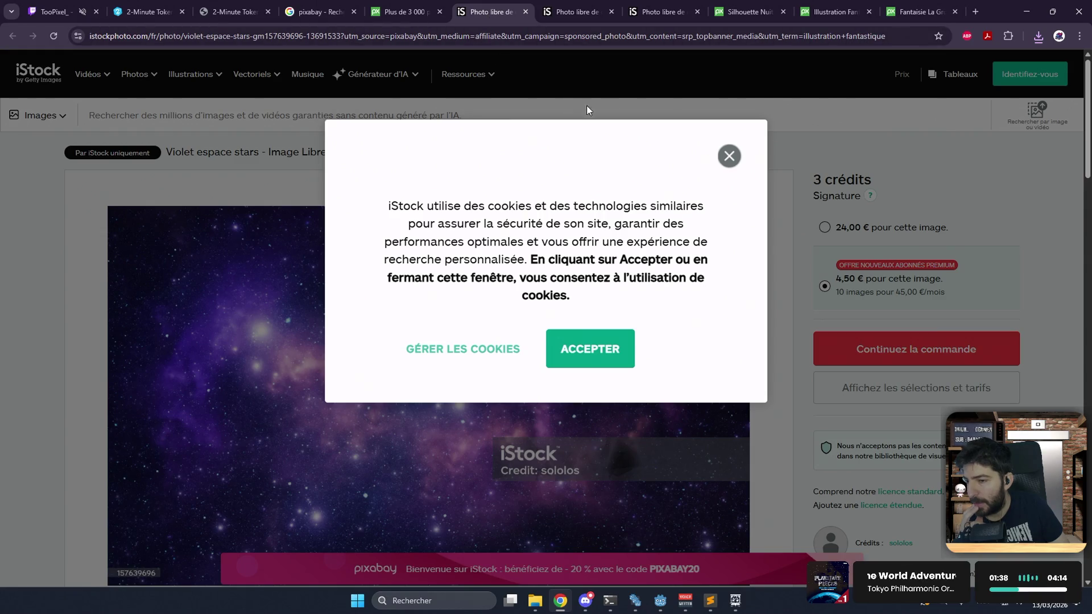
- Close the three unwanted iStock tabs and dismiss the Google sign-in prompt
middle_click(478, 2)
middle_click(478, 5)
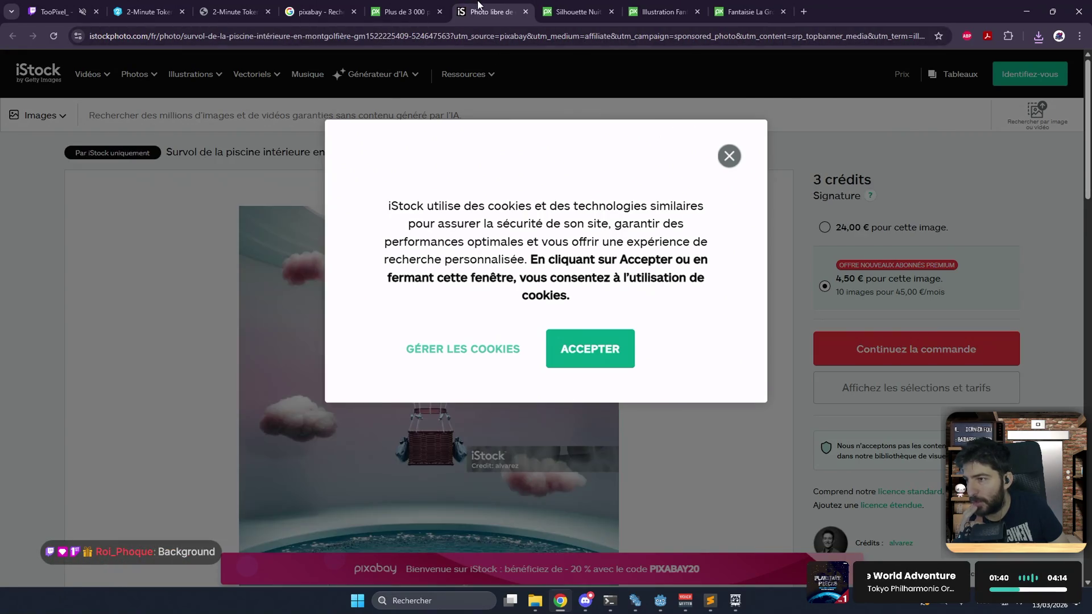
middle_click(477, 5)
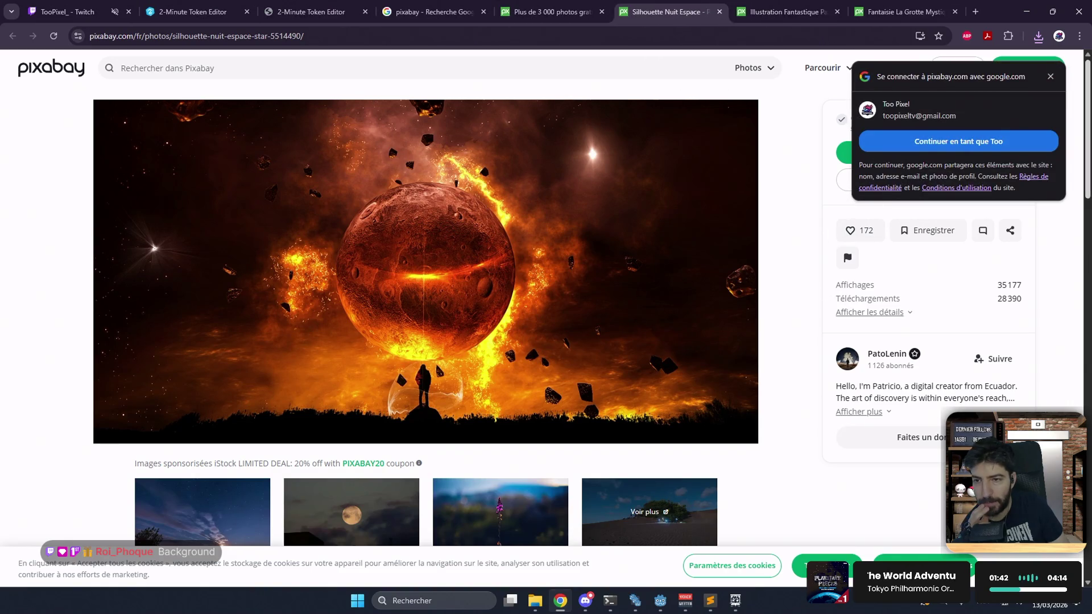
click(1050, 76)
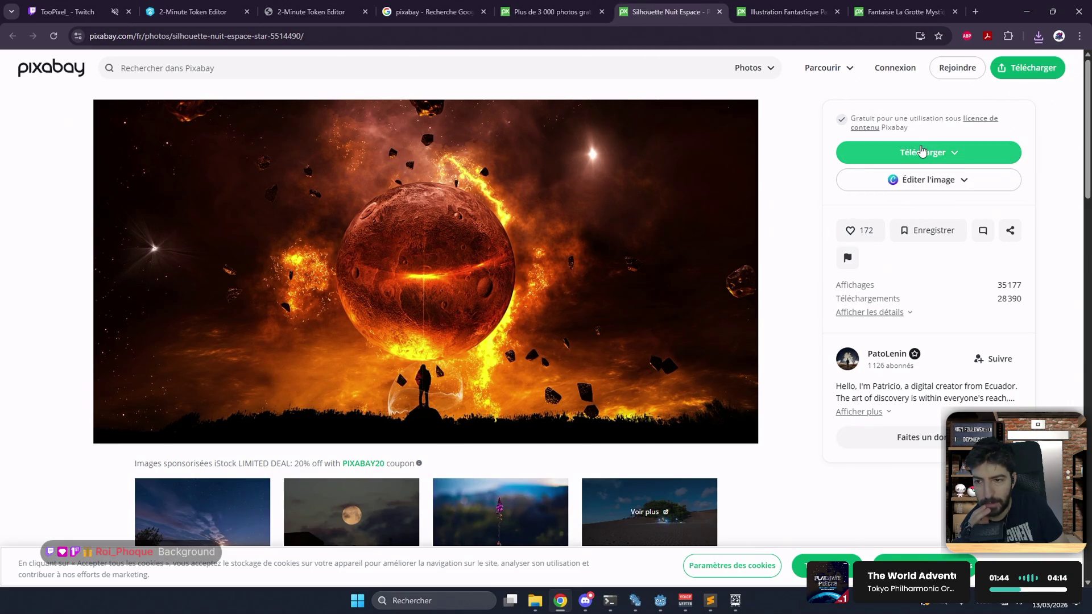
- Download the fiery planet photo at 1920×994, then close its page
click(933, 153)
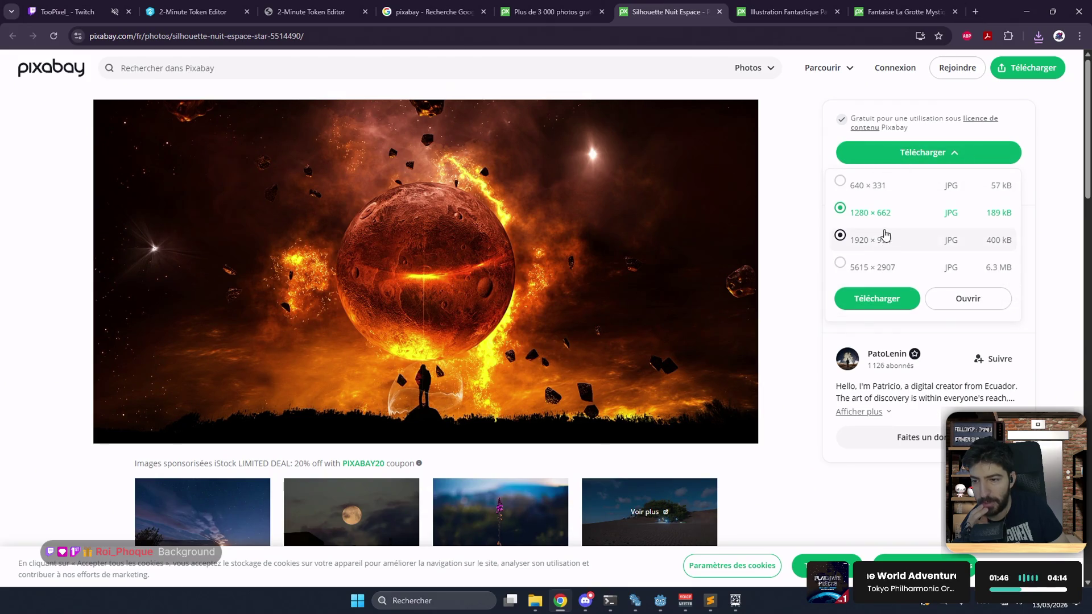
click(877, 243)
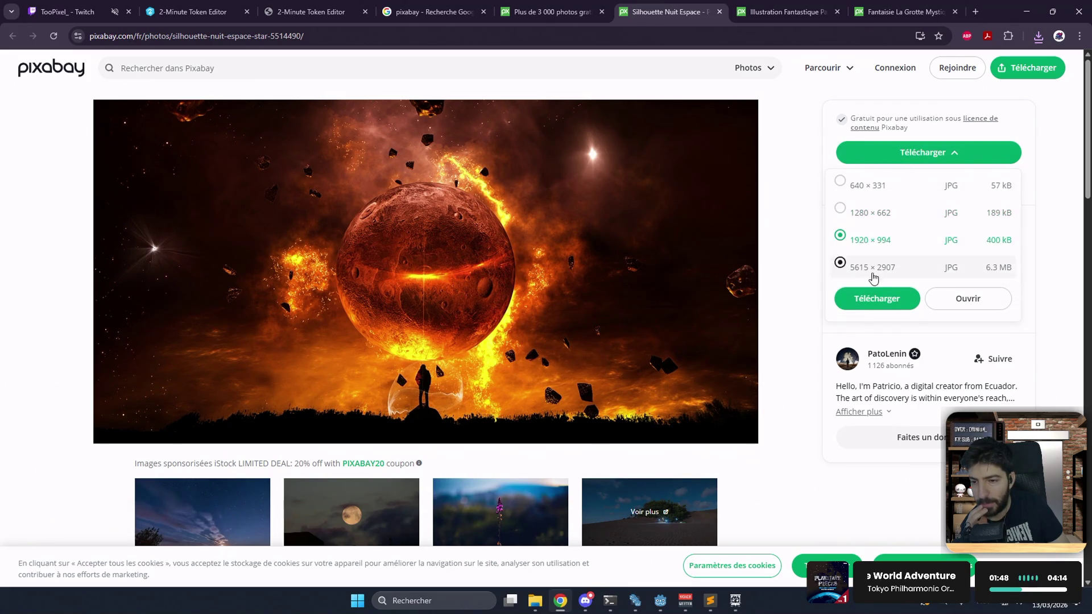
click(875, 296)
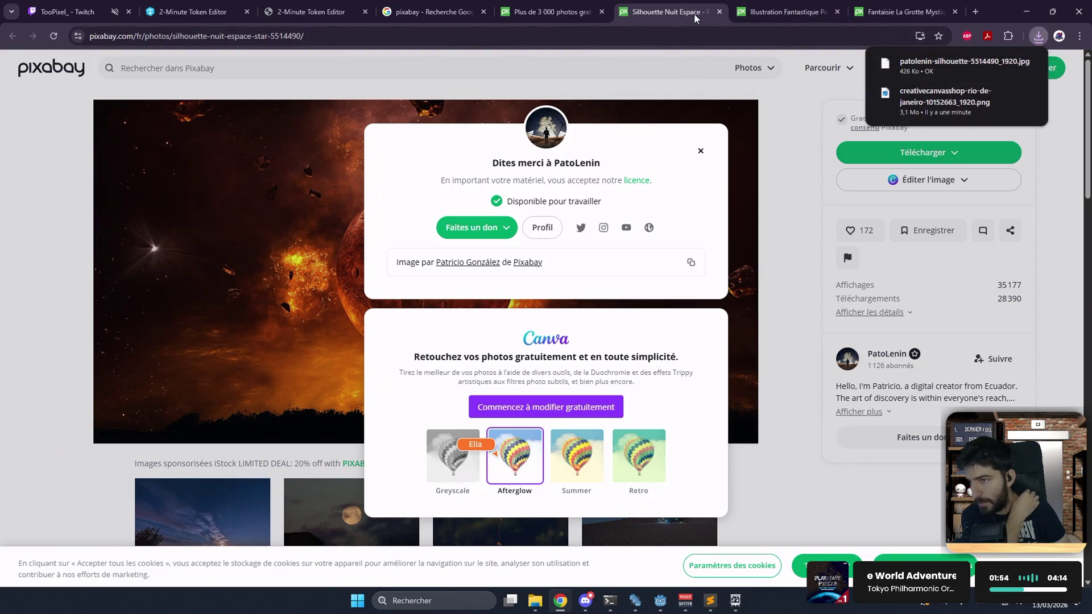
middle_click(695, 17)
- Drop the downloaded city image into the game as the Background
click(1038, 36)
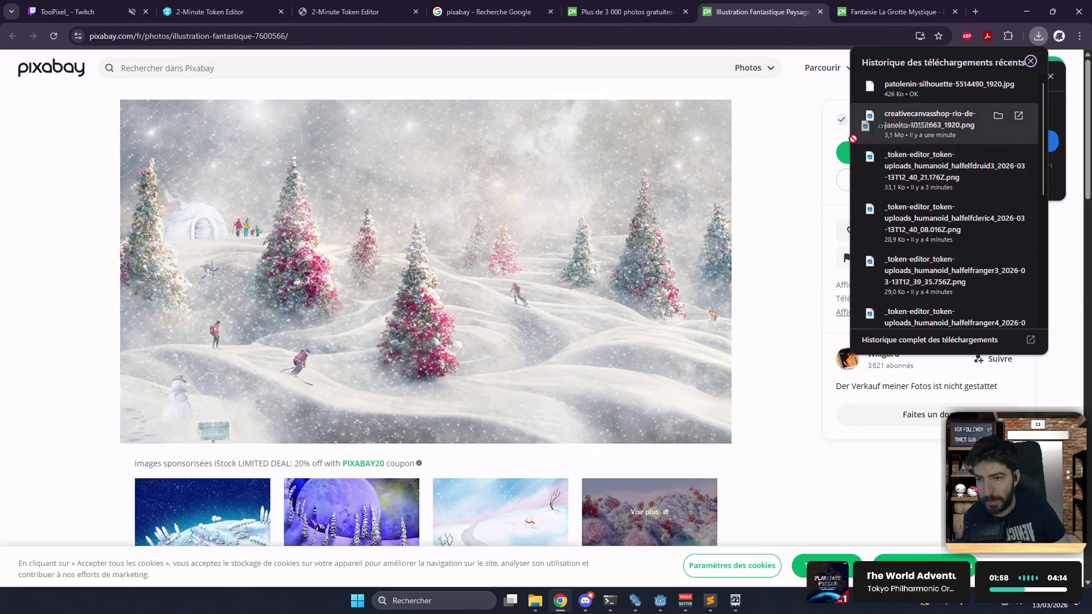
mouse_move(853, 139)
mouse_down()
mouse_move(716, 572)
mouse_move(736, 598)
mouse_move(673, 501)
mouse_move(615, 354)
mouse_up()
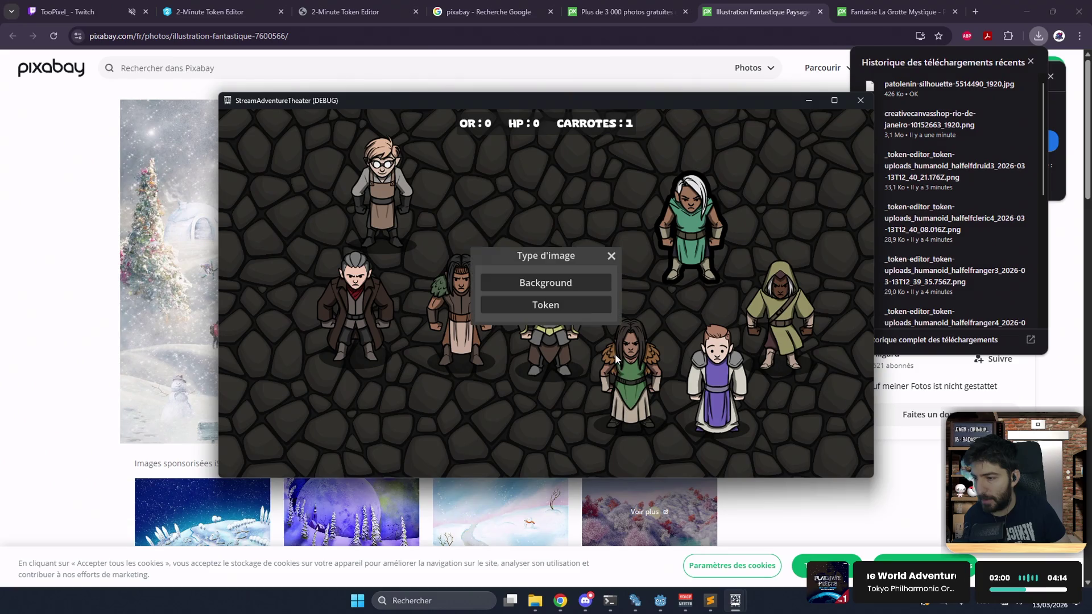
click(571, 284)
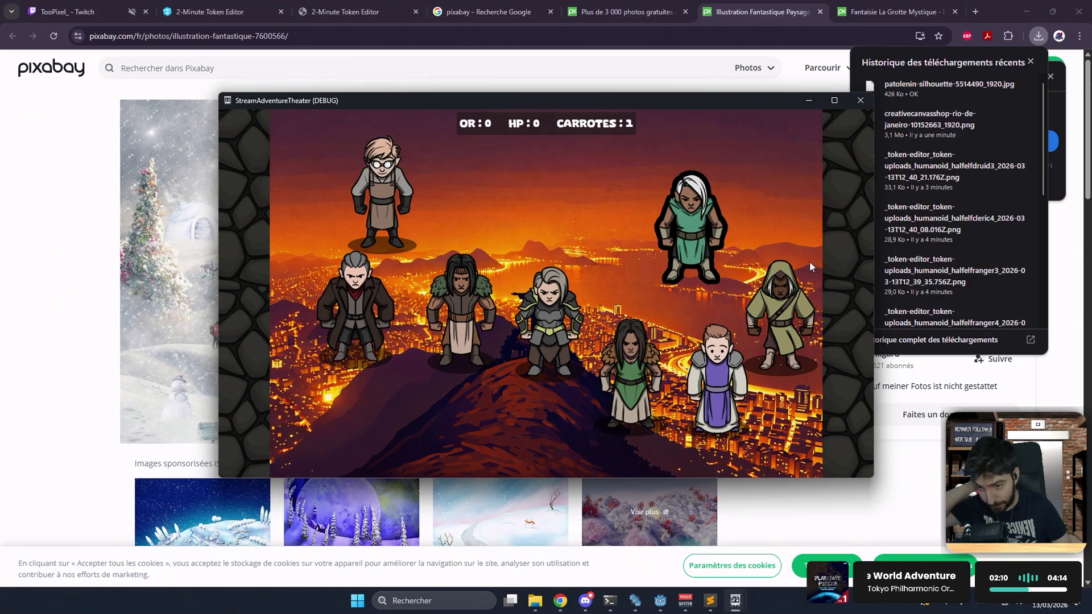
- Replace the background with the downloaded fiery planet image
click(931, 98)
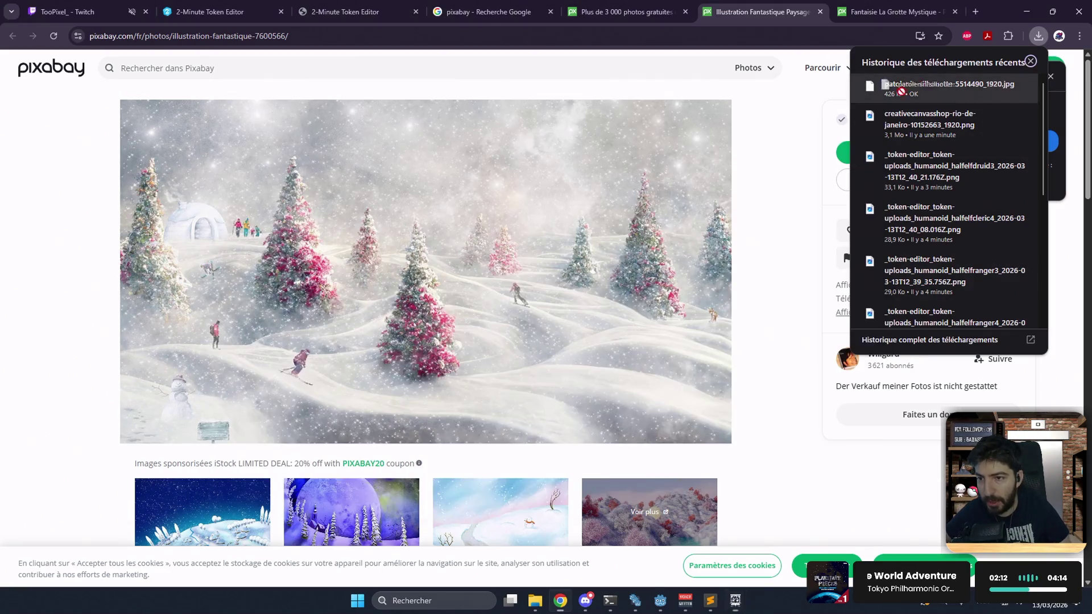
mouse_move(735, 602)
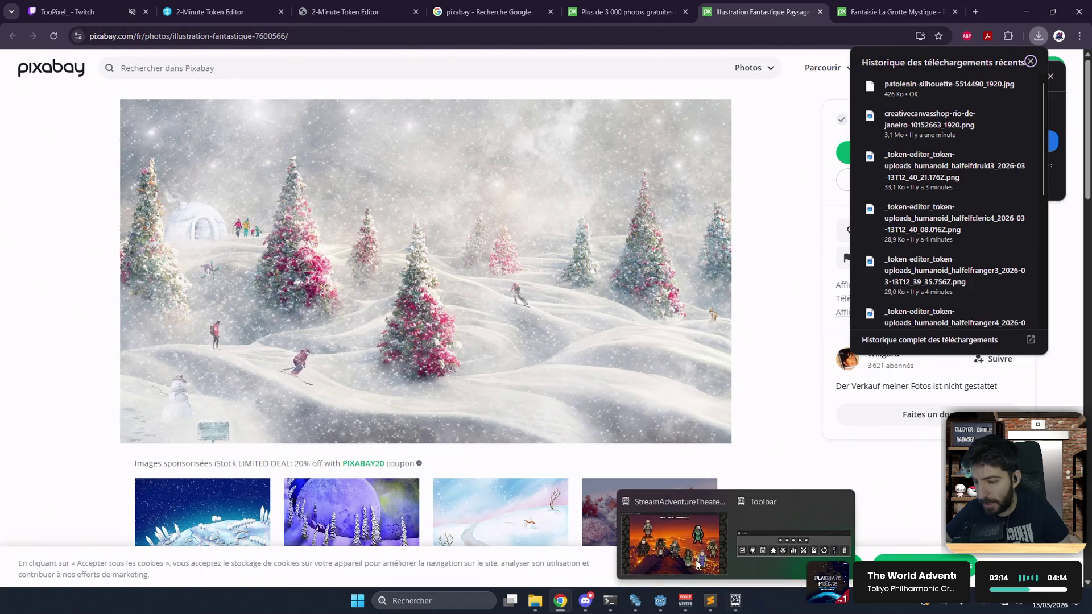
click(682, 555)
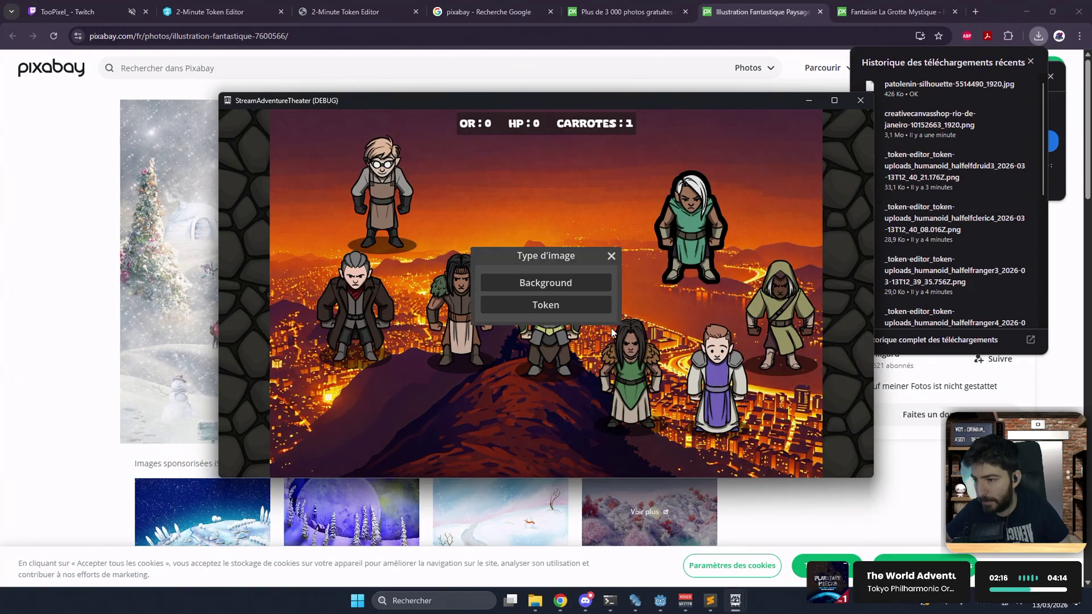
click(567, 282)
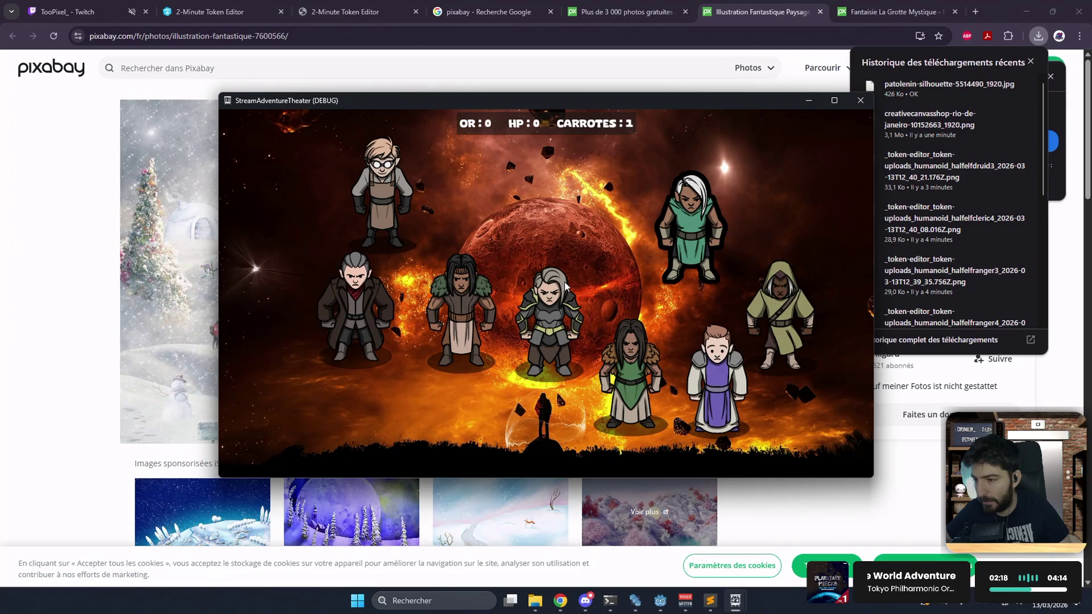
- Download the snowy illustration at 1920×1080 and drop it into the game as the Background
click(808, 100)
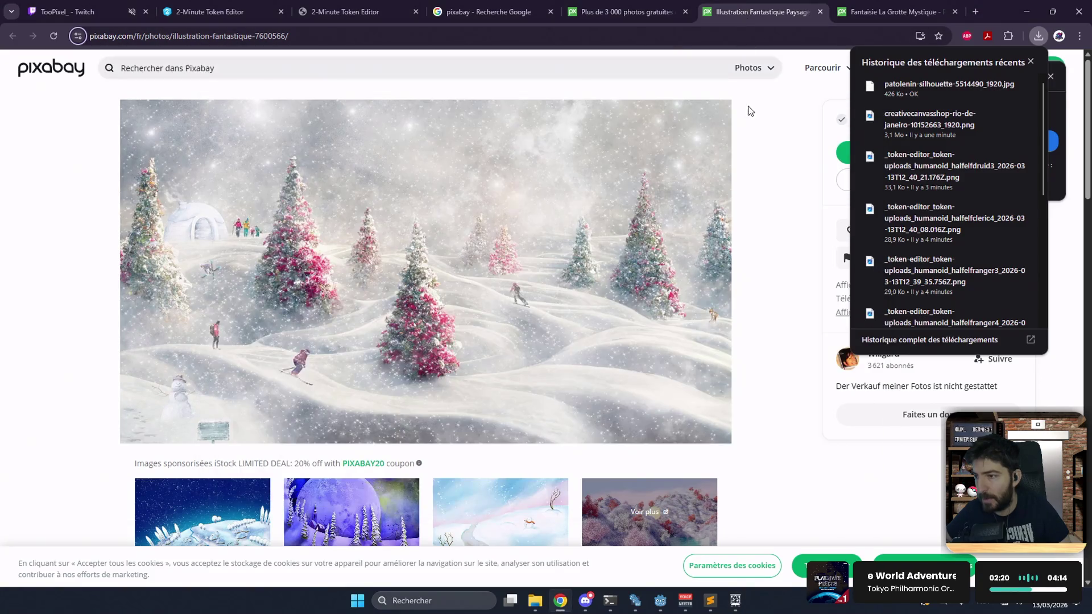
click(841, 154)
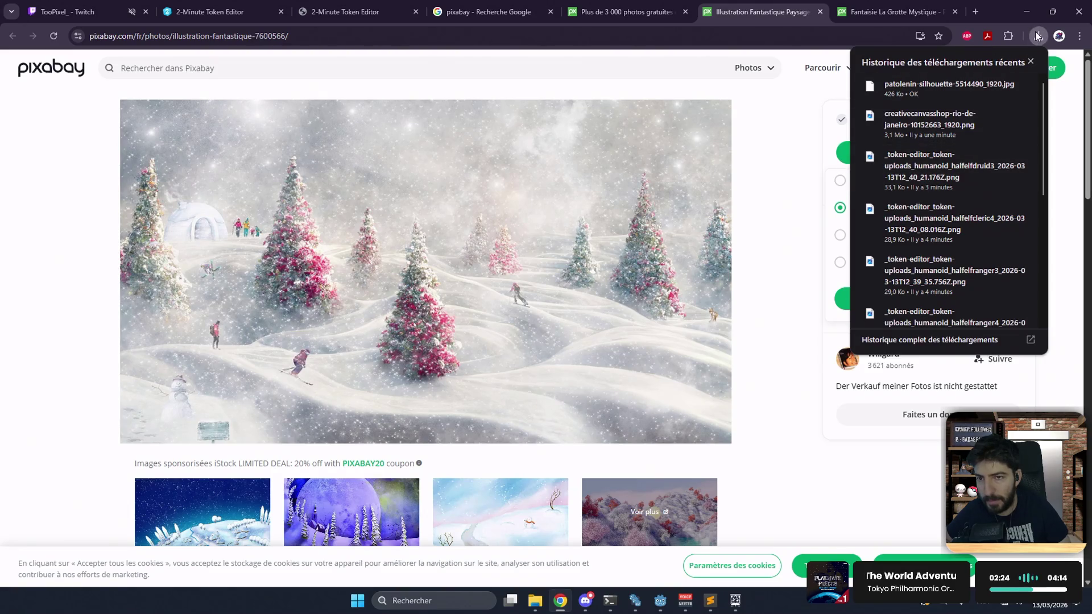
click(1029, 61)
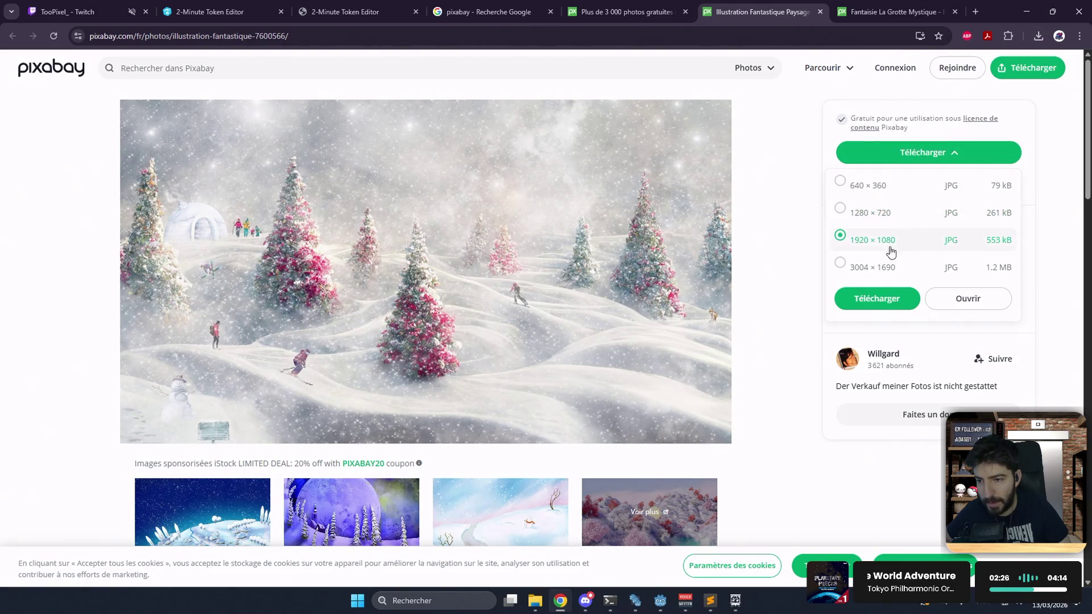
click(862, 302)
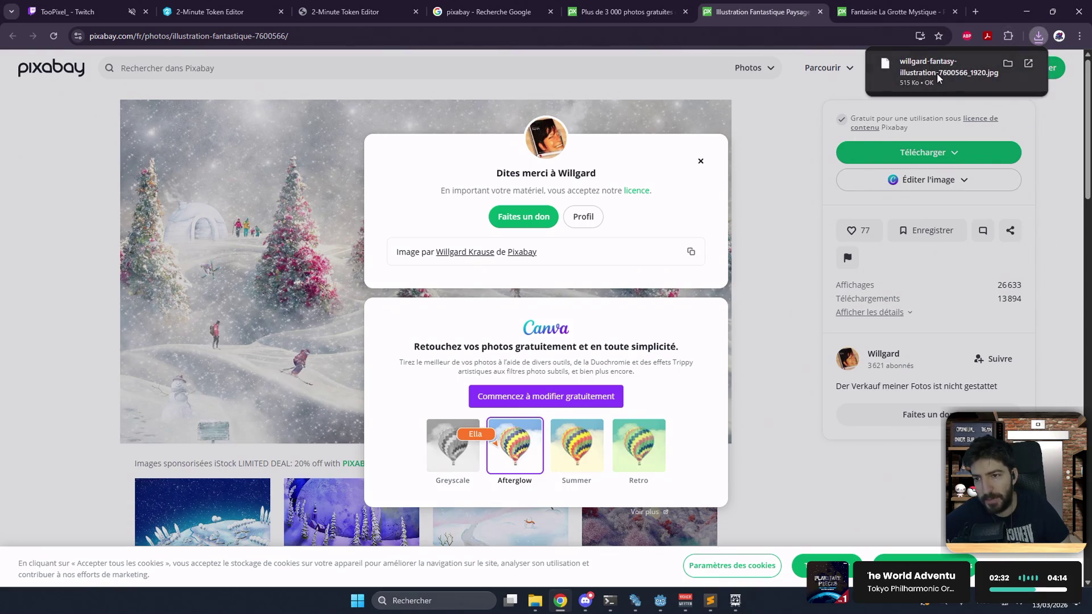
mouse_move(937, 73)
mouse_down()
mouse_move(798, 574)
mouse_move(808, 597)
mouse_move(736, 597)
mouse_move(676, 535)
mouse_move(663, 345)
mouse_up()
click(598, 284)
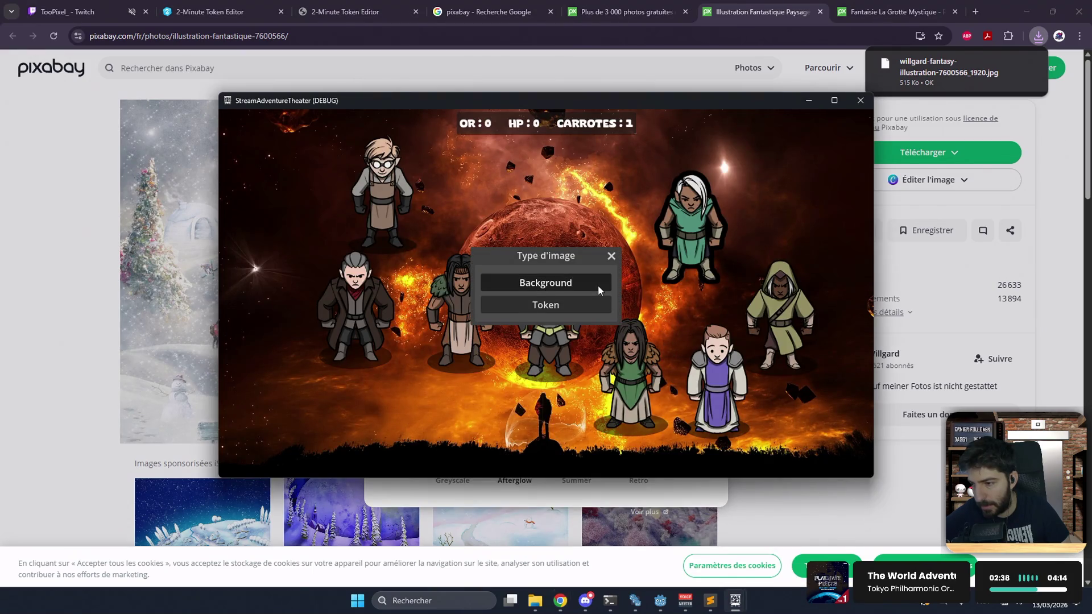